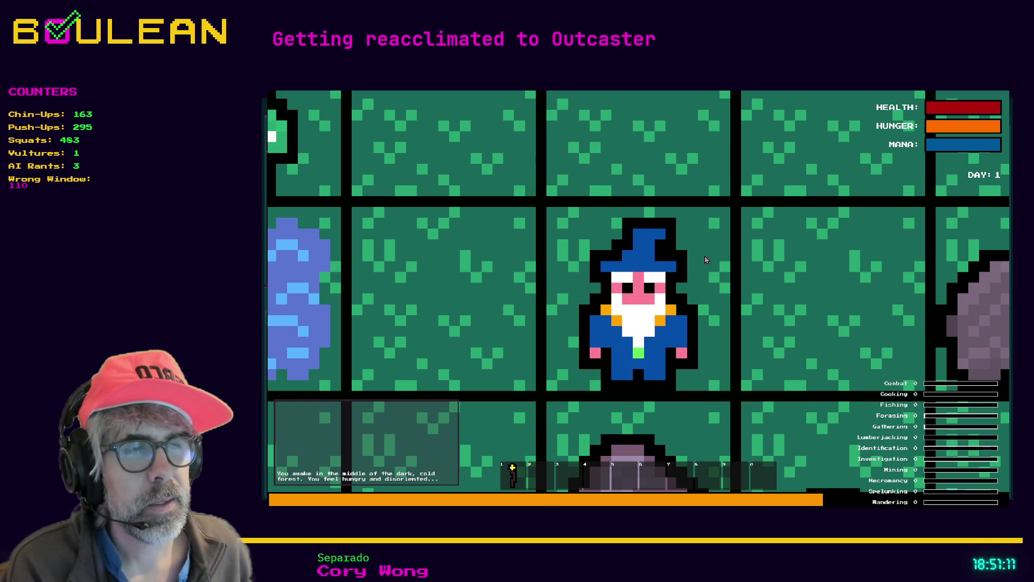
- Stop the running game, select the Player node, and look through its Inspector properties
key(F8)
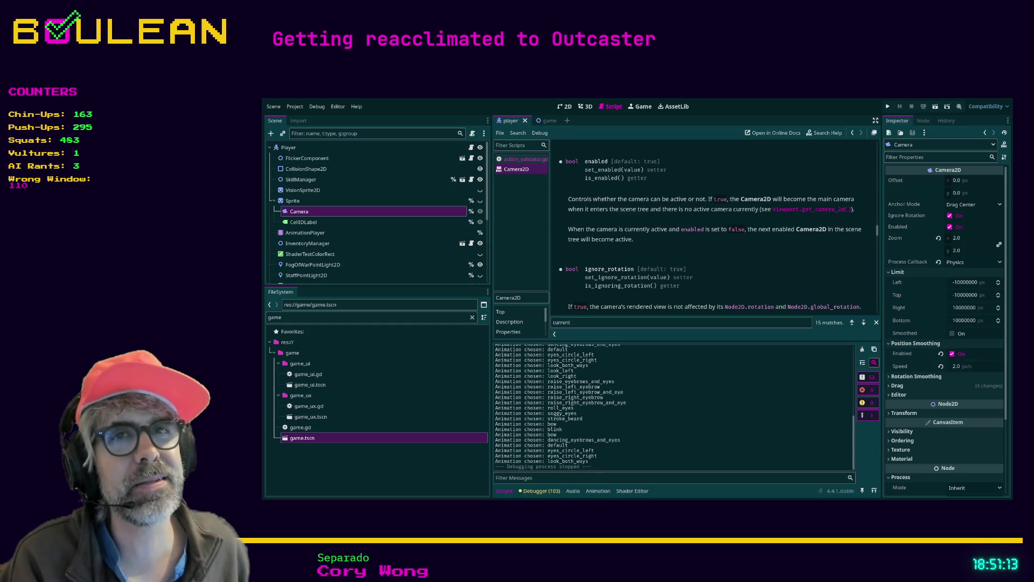
click(291, 147)
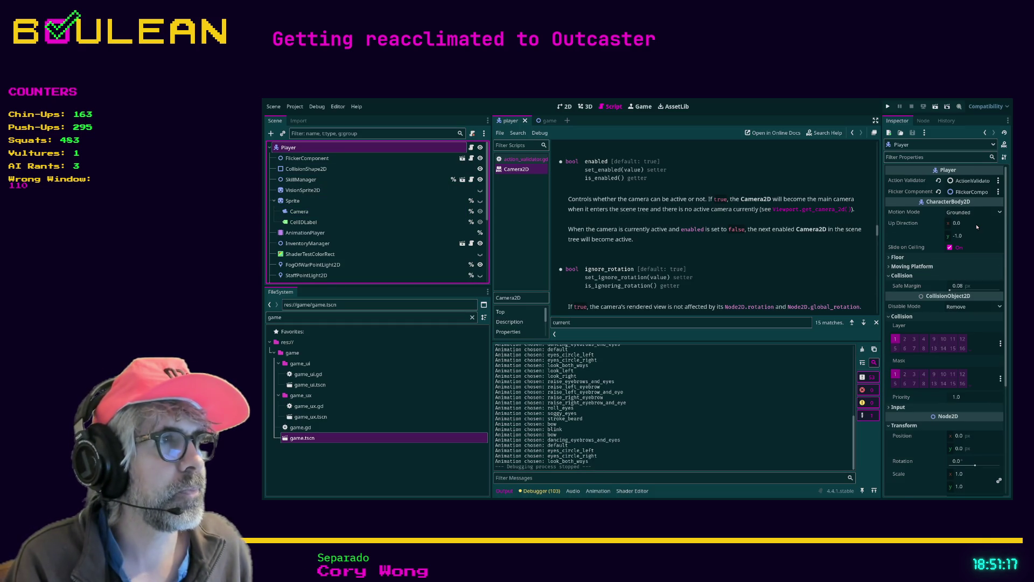
scroll(977, 226, down, 2)
scroll(977, 226, up, 2)
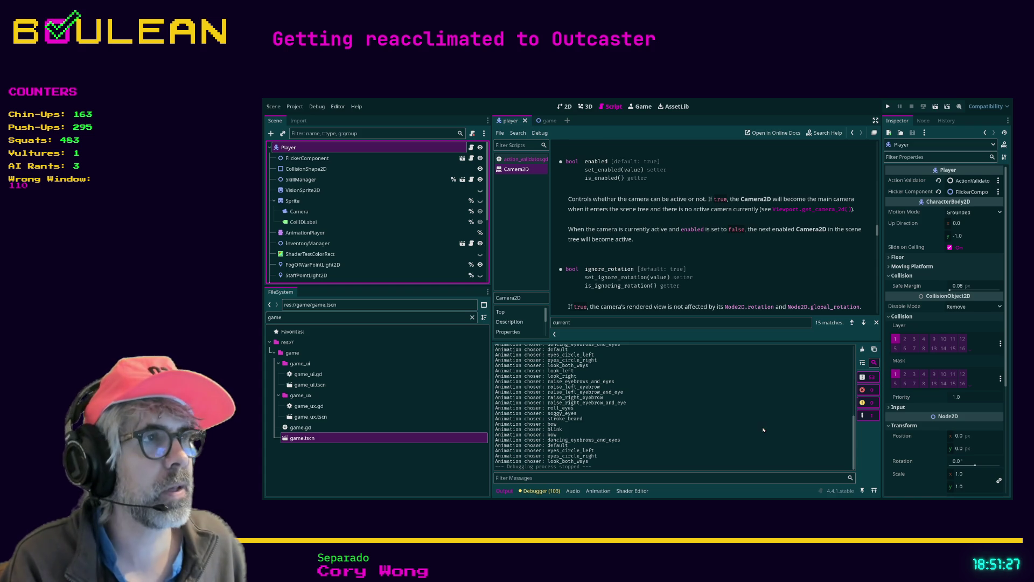
scroll(936, 268, down, 3)
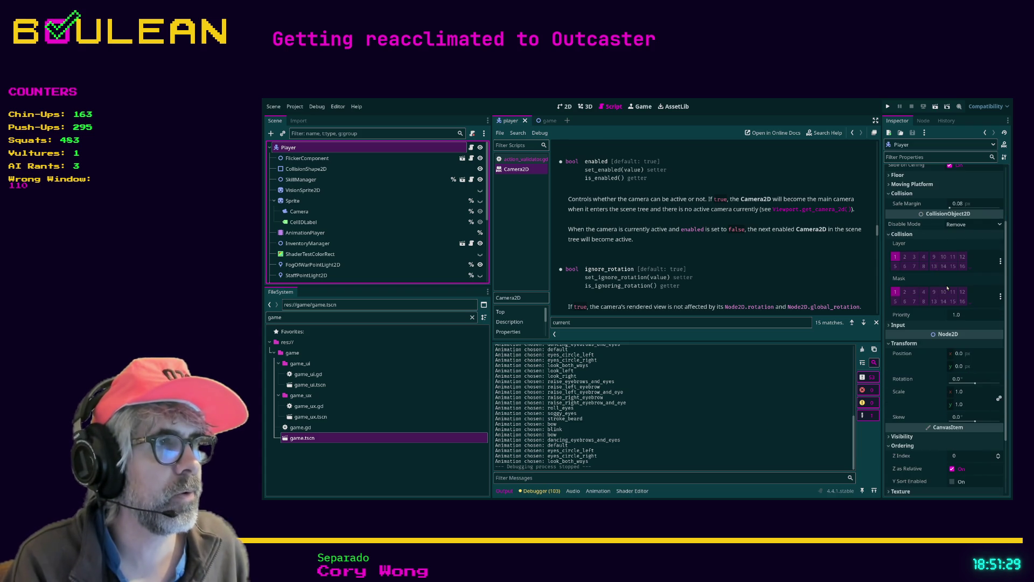
scroll(947, 288, down, 3)
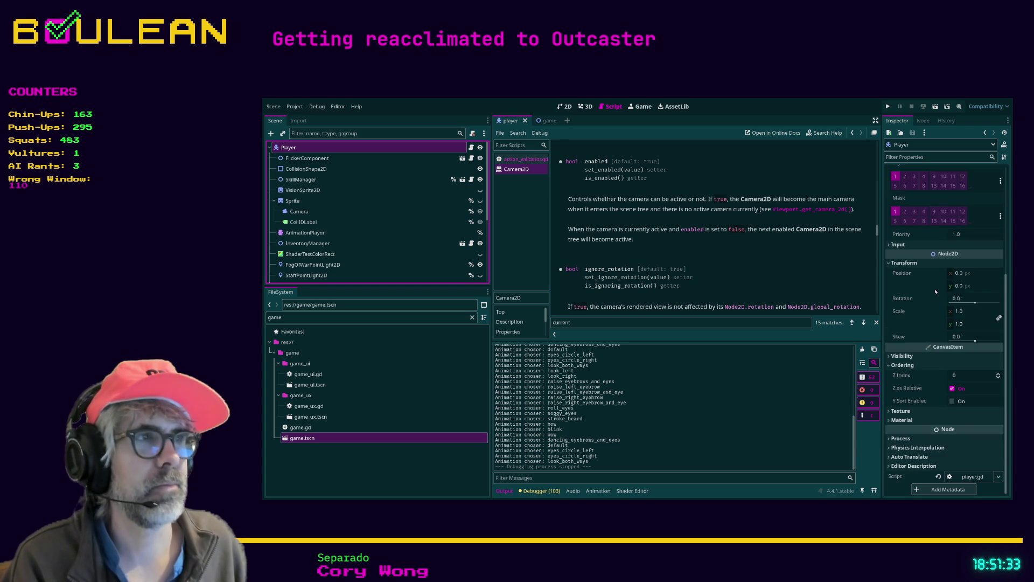
scroll(921, 289, up, 2)
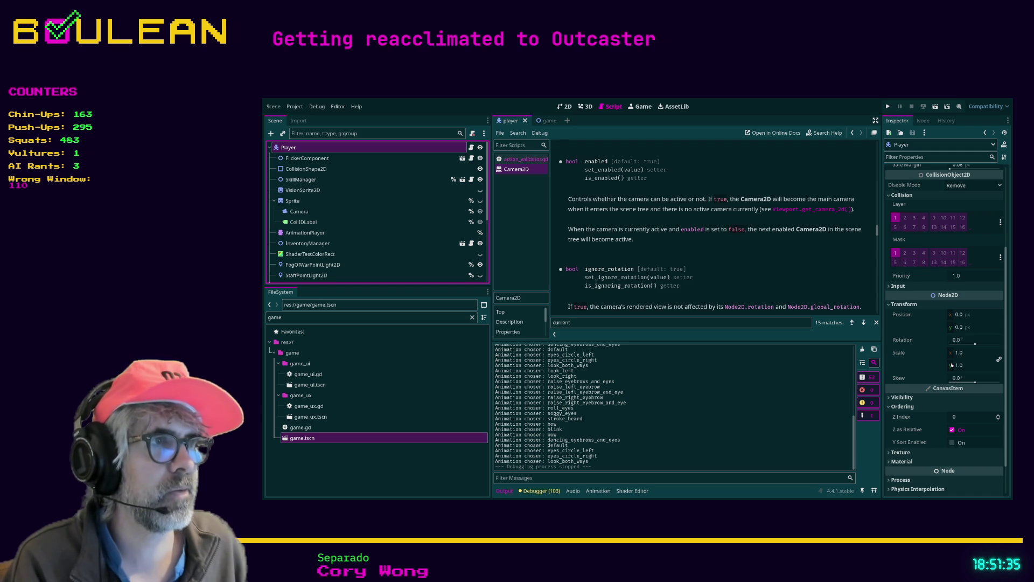
scroll(940, 361, up, 4)
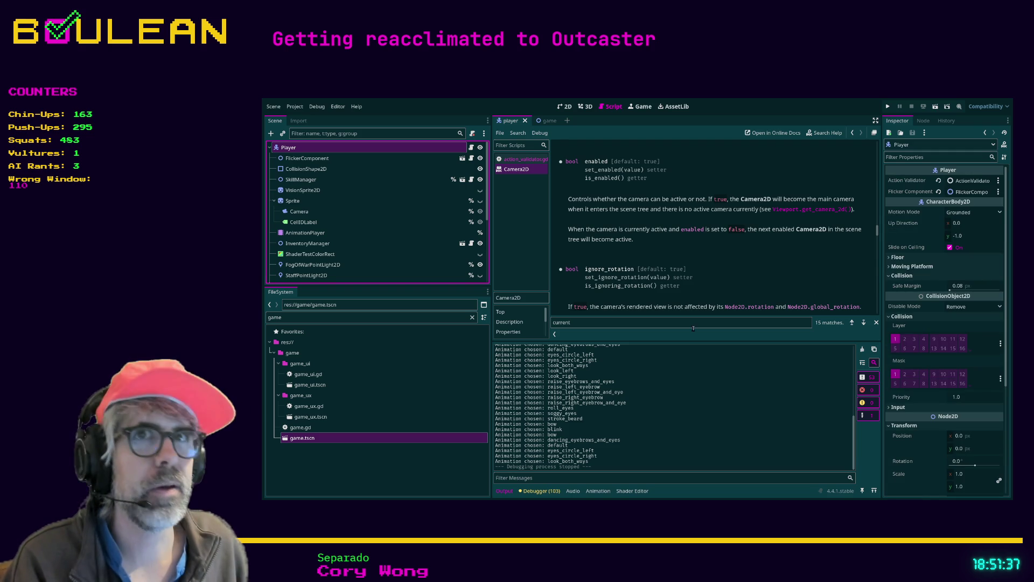
click(471, 147)
- Change MIN_IDLE_ANIMATION_TIME from 3 to 1 in player.gd, save, and run the game
scroll(732, 287, up, 10)
scroll(731, 287, down, 2)
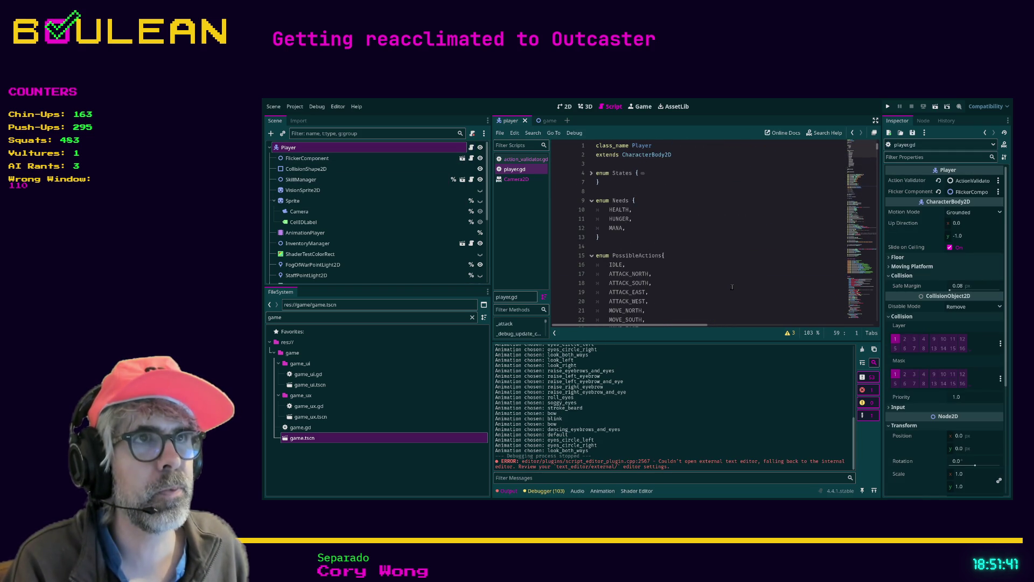
scroll(700, 258, down, 4)
scroll(690, 252, down, 3)
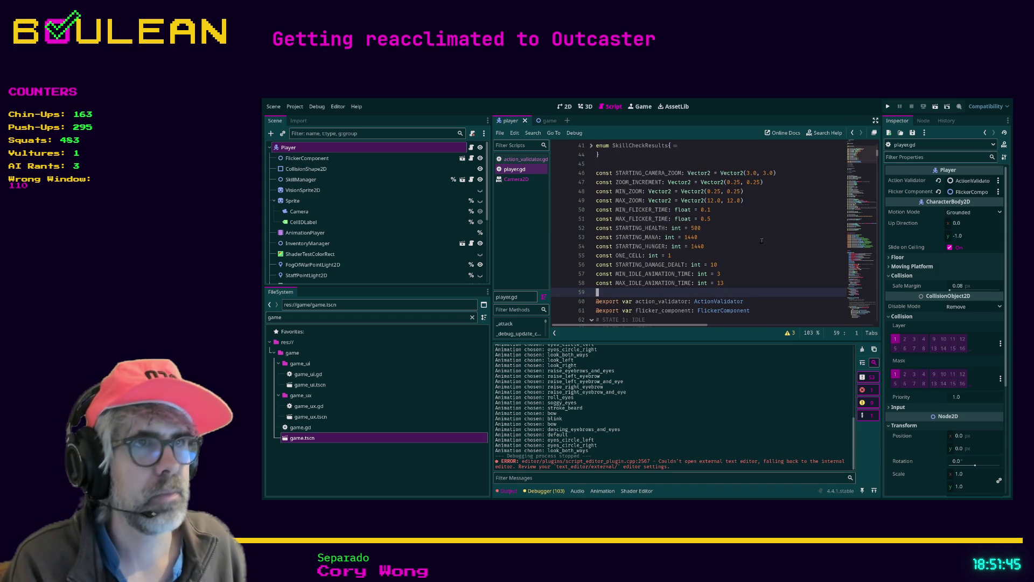
scroll(761, 240, down, 1)
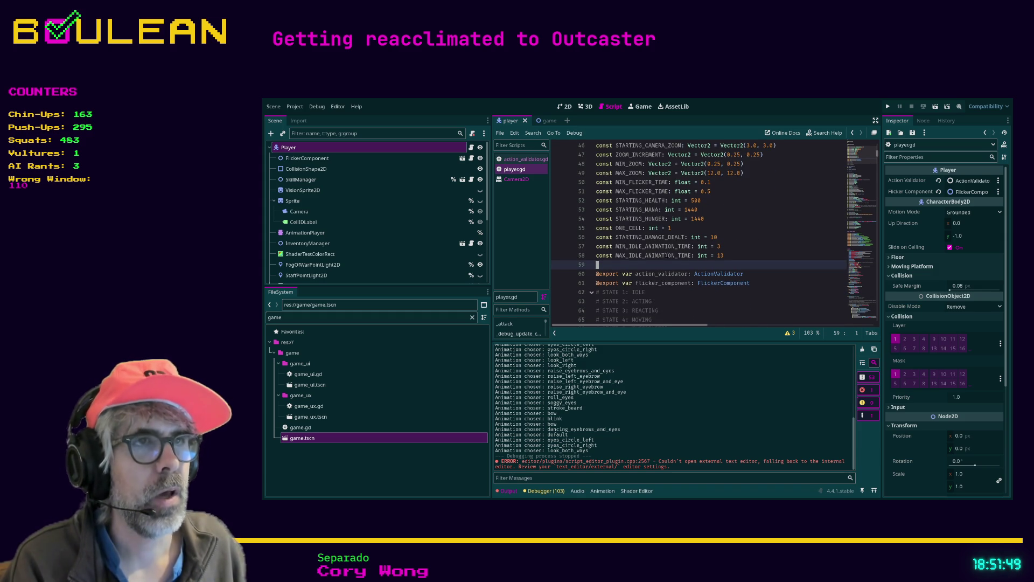
click(727, 246)
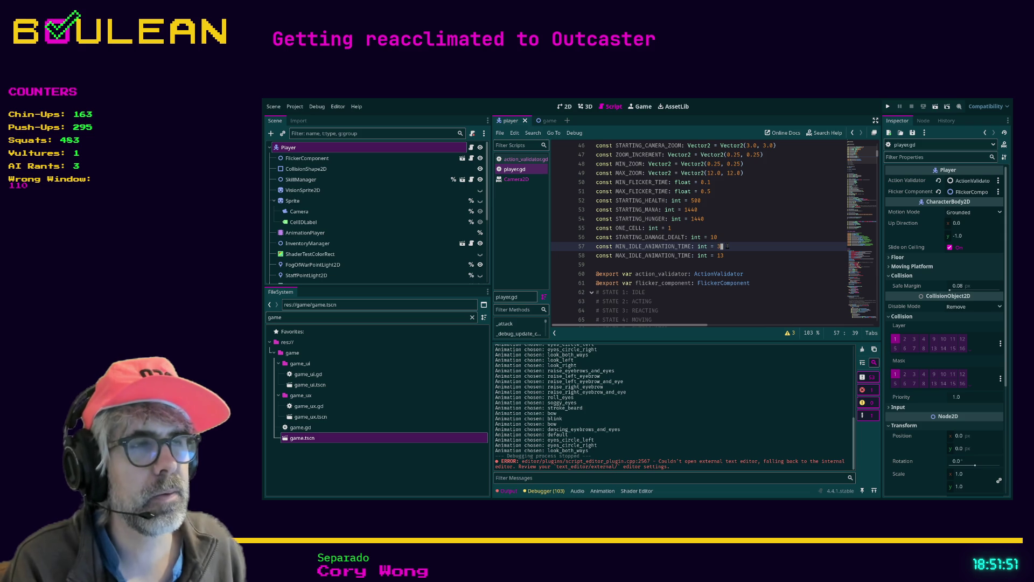
key(Left)
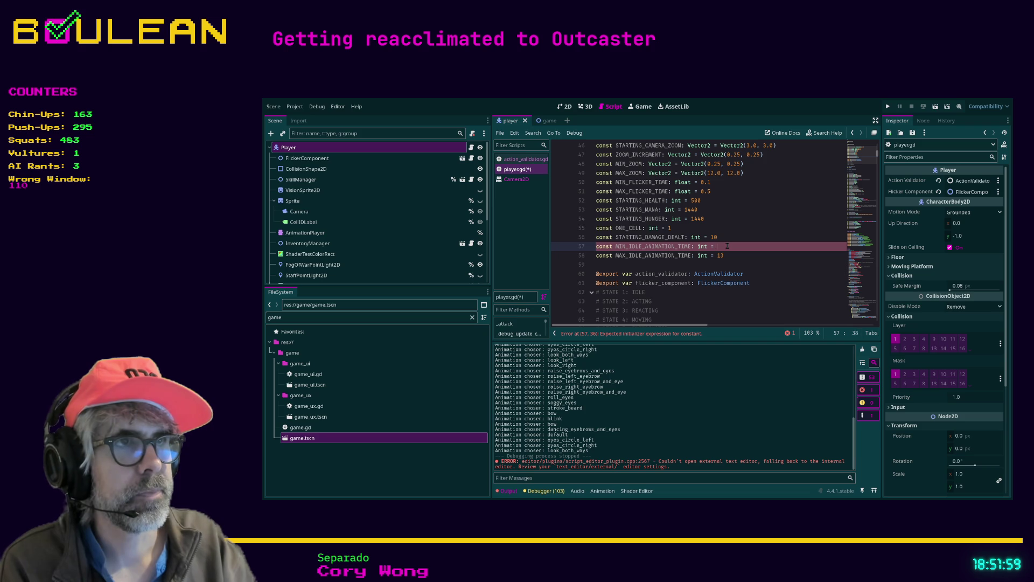
text(1)
key(Down)
key(Right)
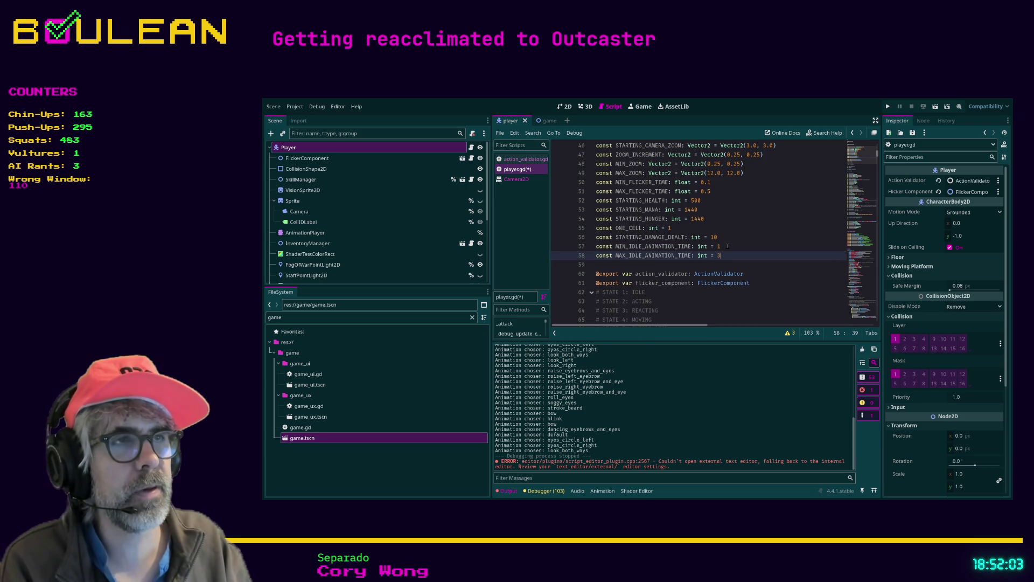
key(ctrl+s)
key(F5)
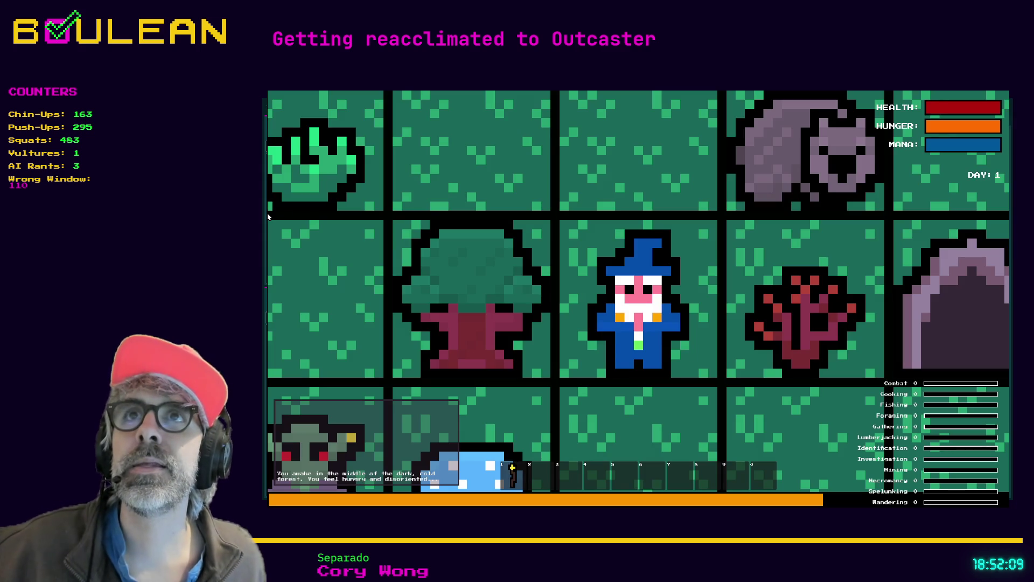
- Zoom the running game out to the whole forest, then back in on the wizard
scroll(639, 291, down, 3)
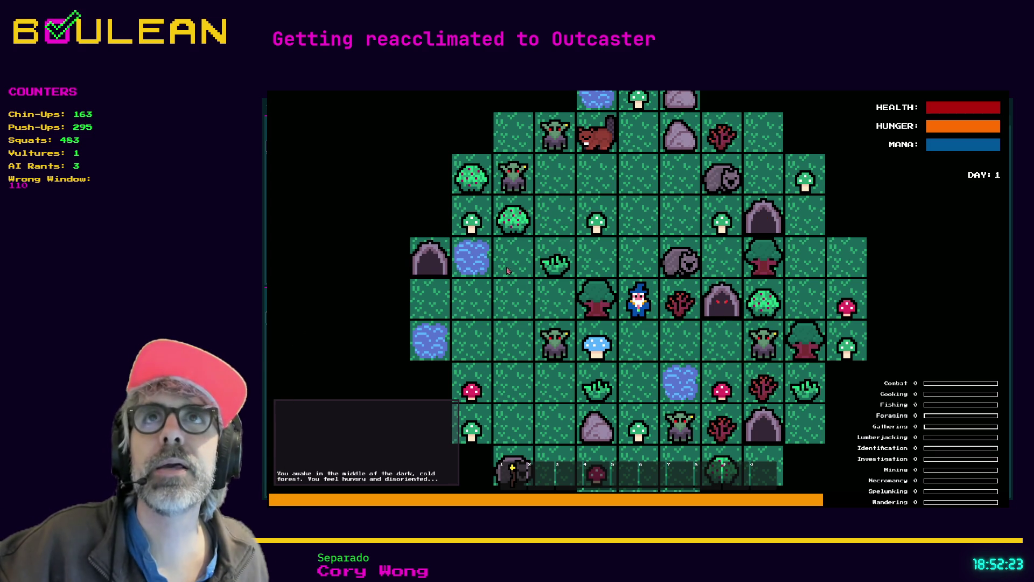
scroll(558, 298, up, 2)
scroll(558, 298, up, 3)
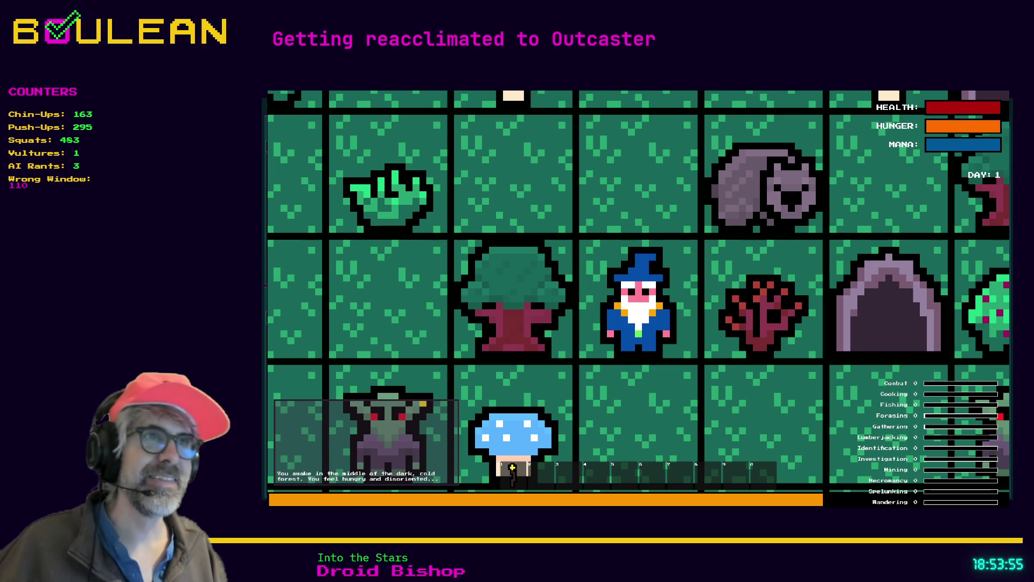
scroll(625, 296, up, 3)
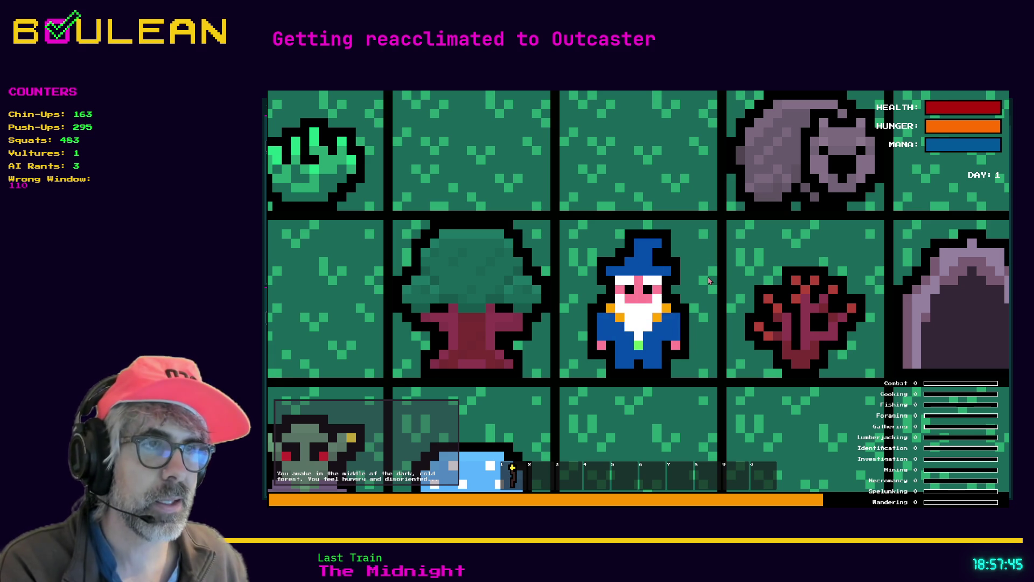
- Stop the running game, then switch over to the Mixamo page in the browser
key(F8)
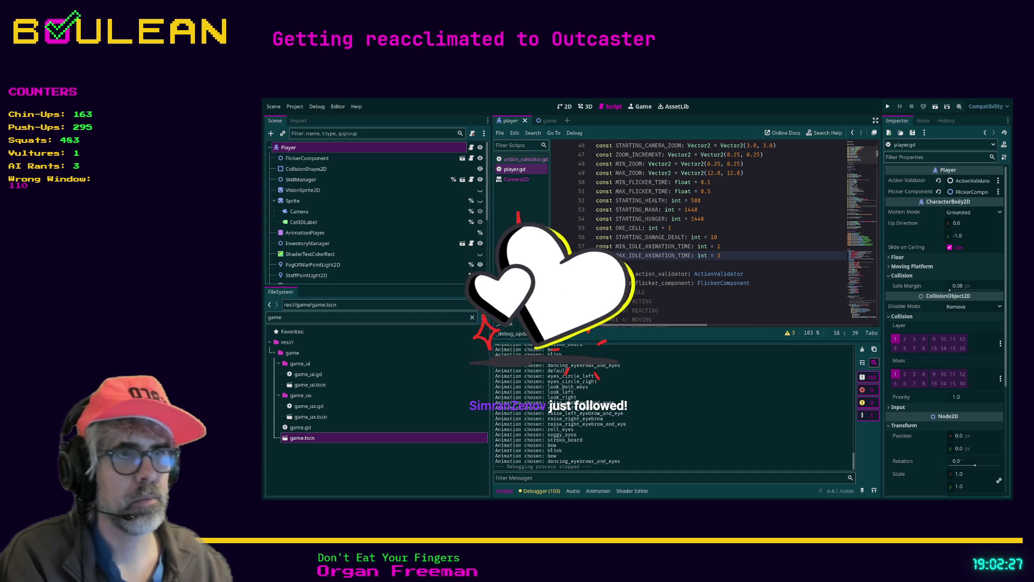
key(alt+Tab)
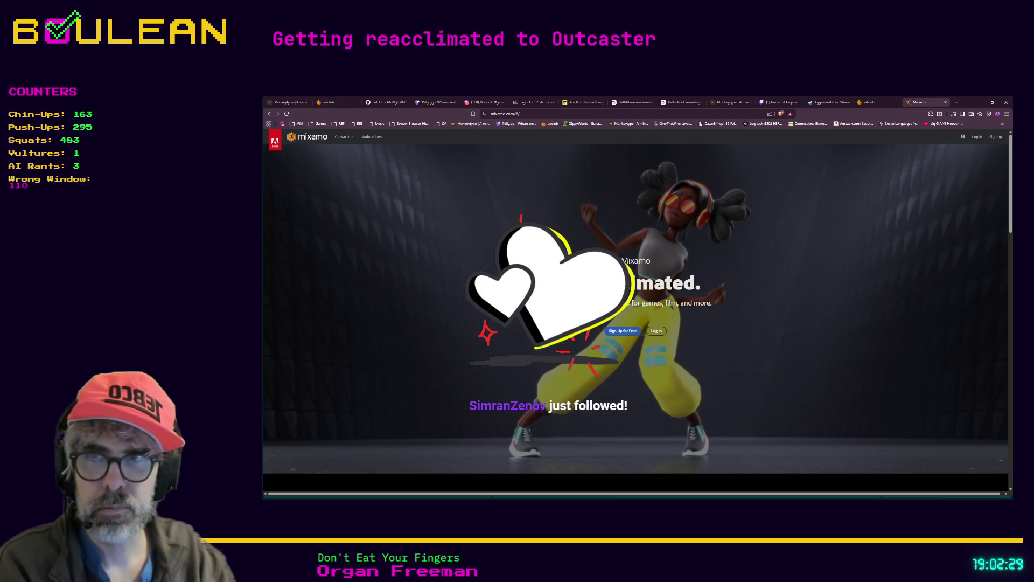
- Search for 'organ freeman' in a new browser tab
key(ctrl+t)
text(organ freeman)
key(Return)
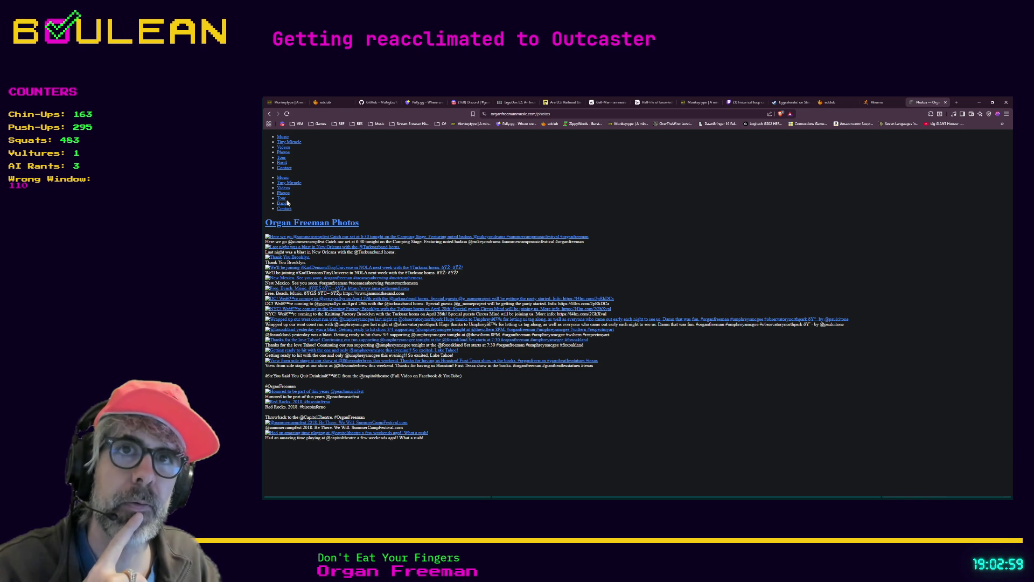
- Open the Organ Freeman Band page and scroll through the members' bio and group photo
click(284, 205)
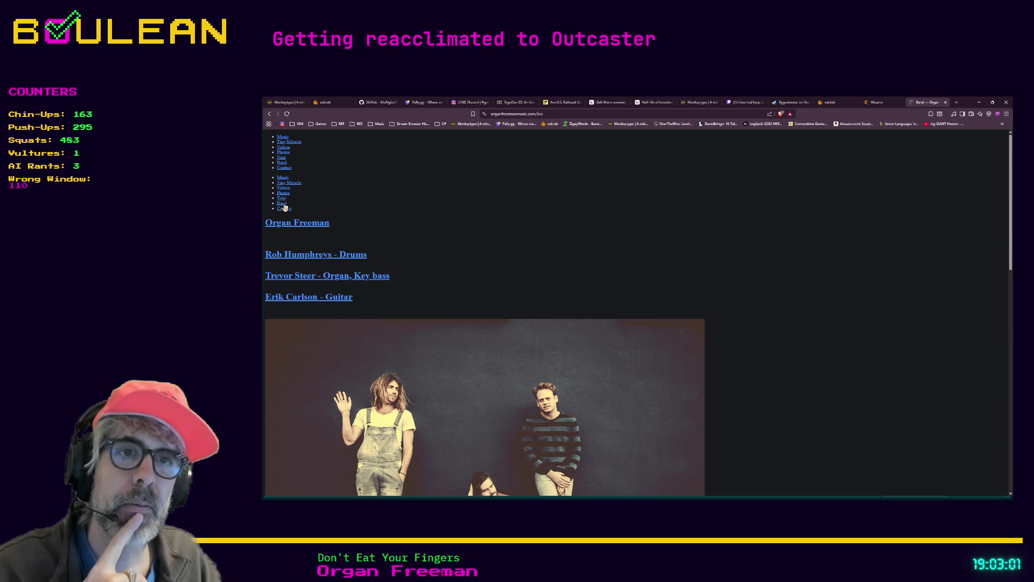
scroll(481, 197, down, 1)
scroll(481, 196, down, 2)
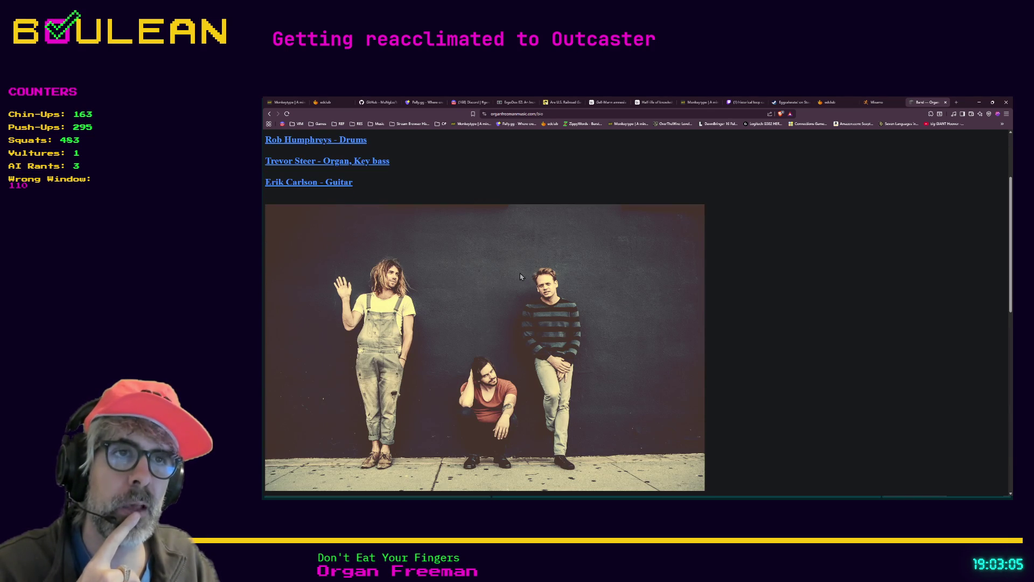
scroll(459, 297, down, 3)
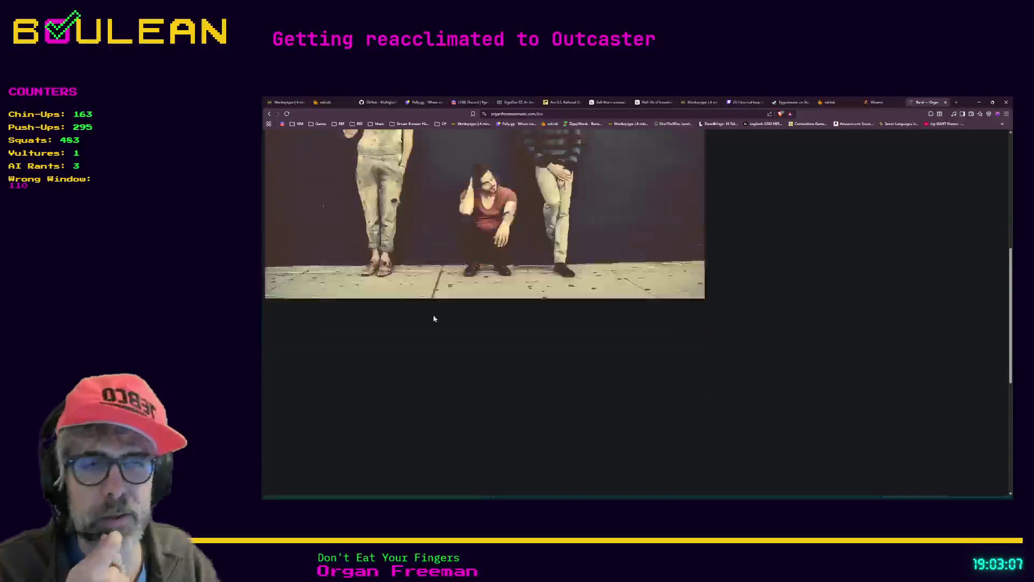
scroll(433, 314, up, 3)
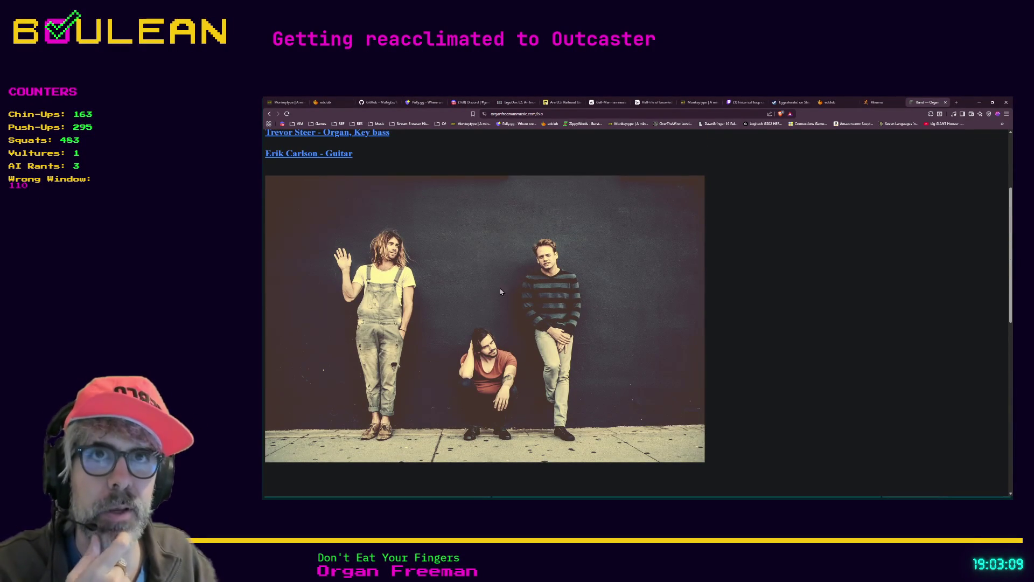
scroll(554, 250, up, 1)
scroll(554, 251, up, 1)
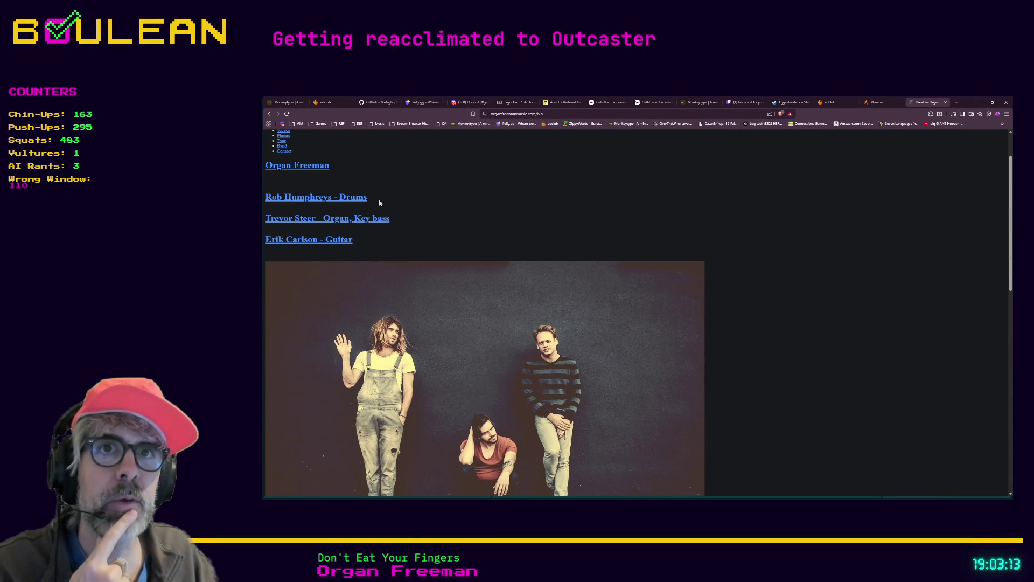
scroll(433, 194, down, 1)
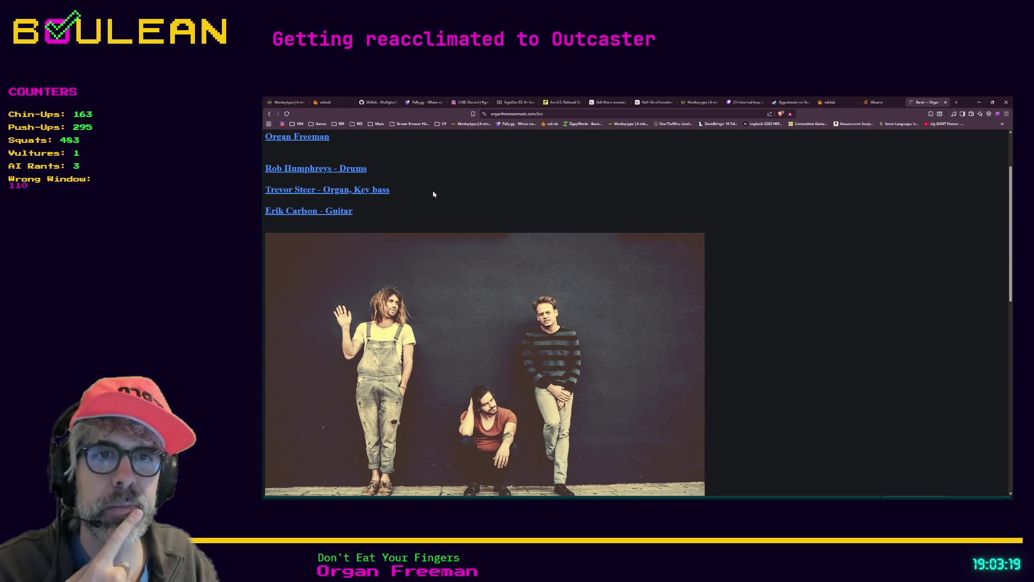
scroll(433, 194, down, 1)
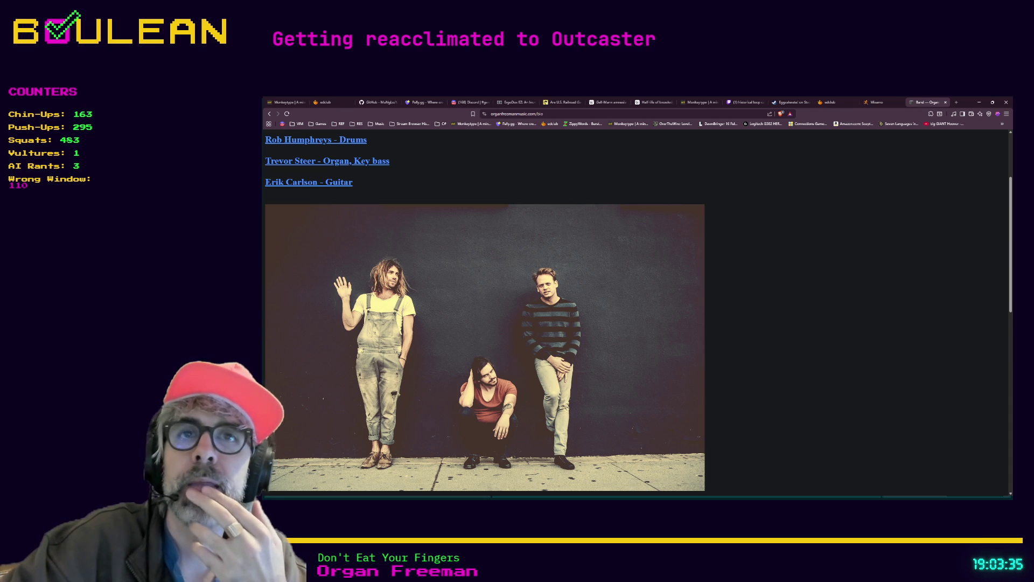
key(ctrl+t)
- Load based.cooking in the new tab, then return the Organ Freeman tab to its Photos page
text(based)
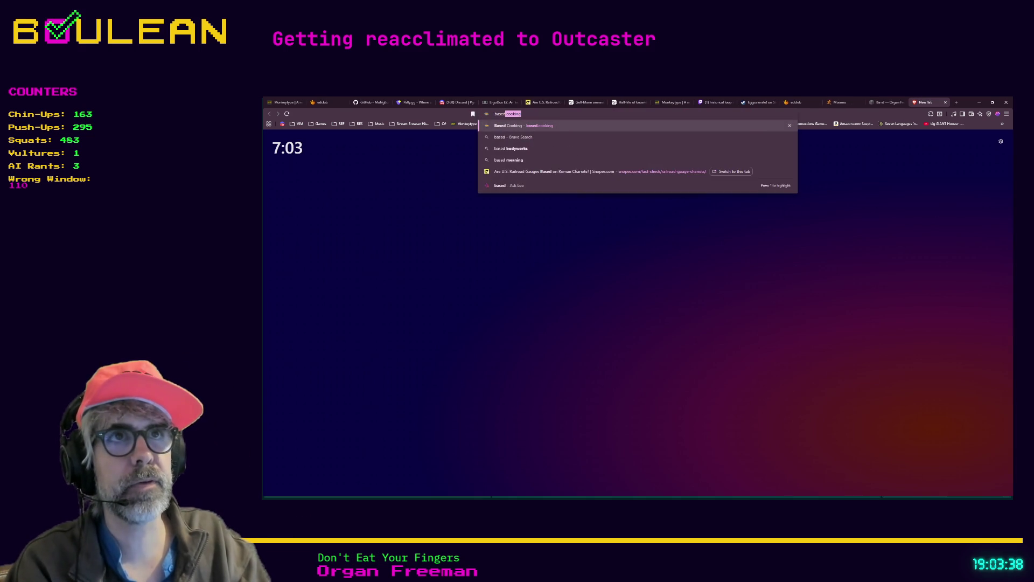
key(Return)
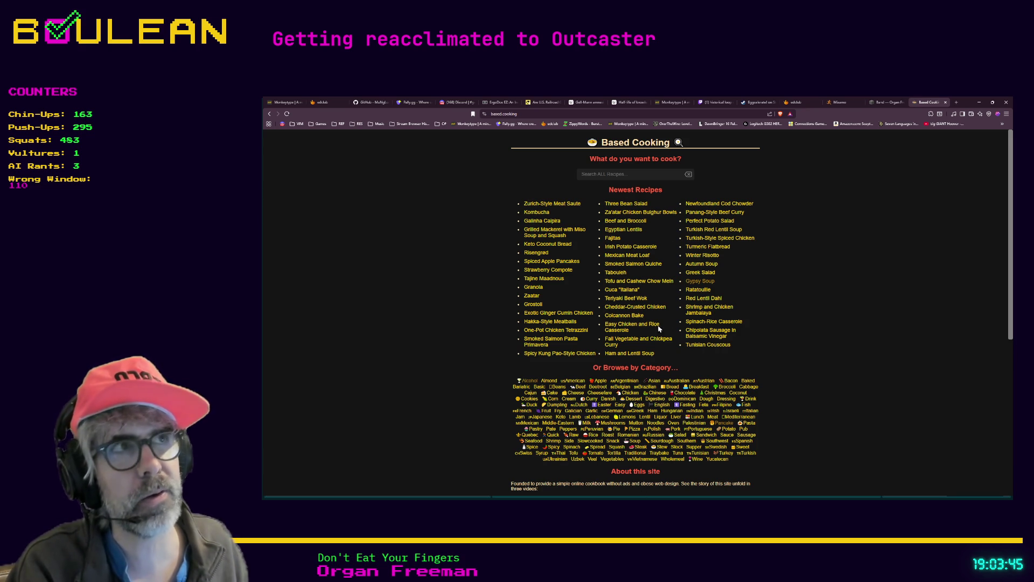
click(888, 101)
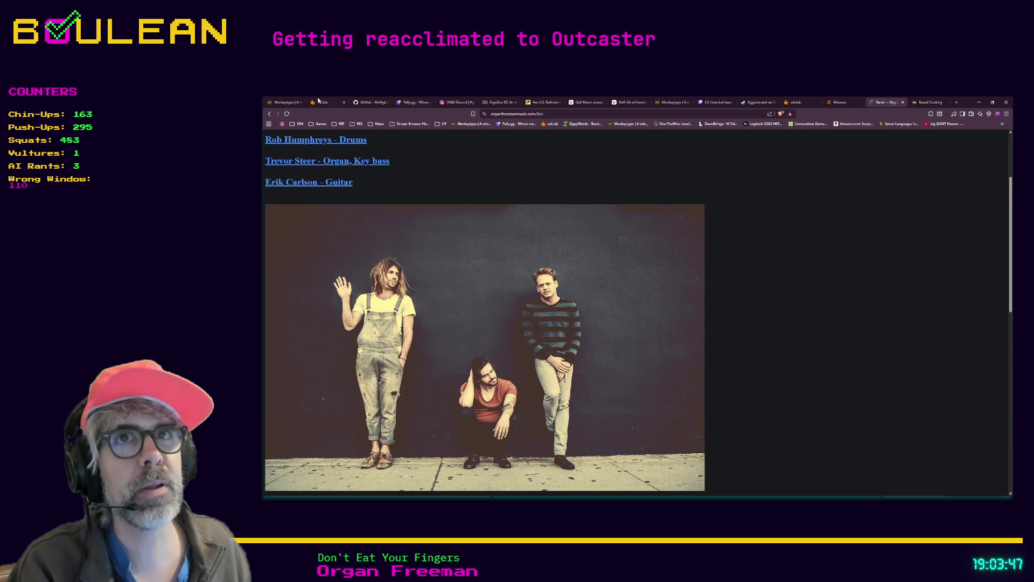
click(269, 114)
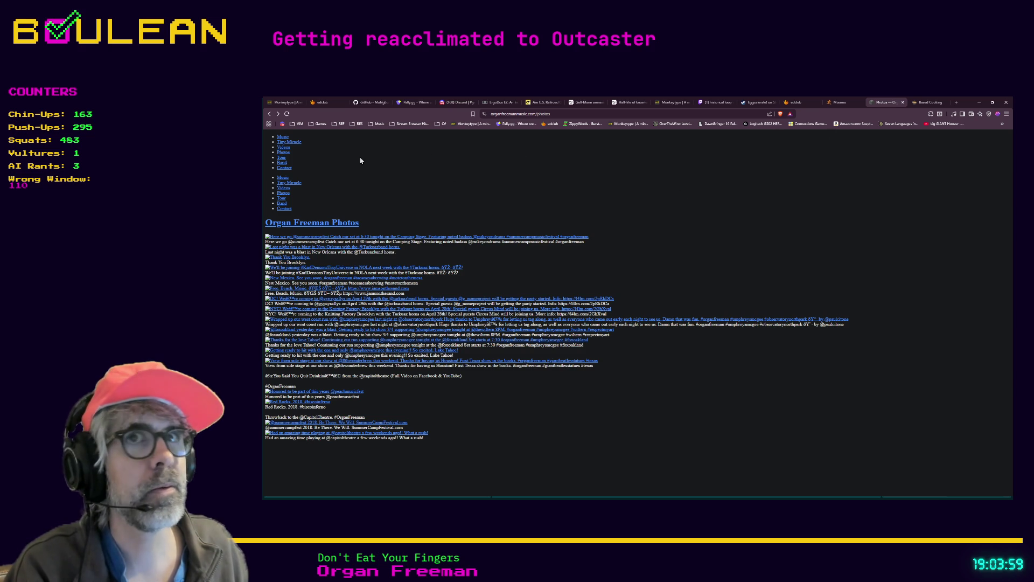
- Open the Organ Freeman Music page, zoom in, and scroll through the three albums' track lists
click(282, 139)
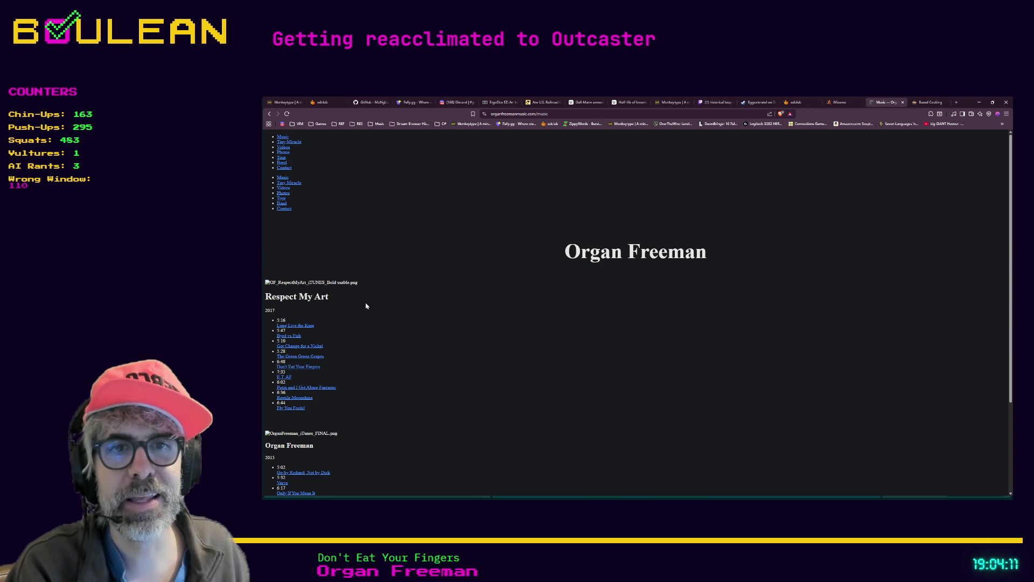
key(ctrl+plus)
key(ctrl+plus)
key(ctrl+plus)
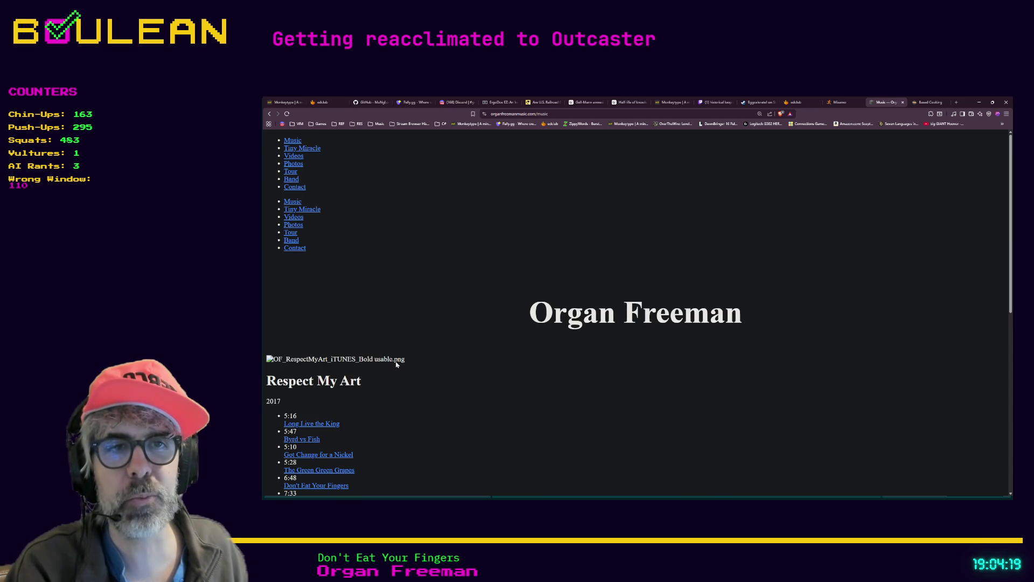
scroll(383, 356, down, 4)
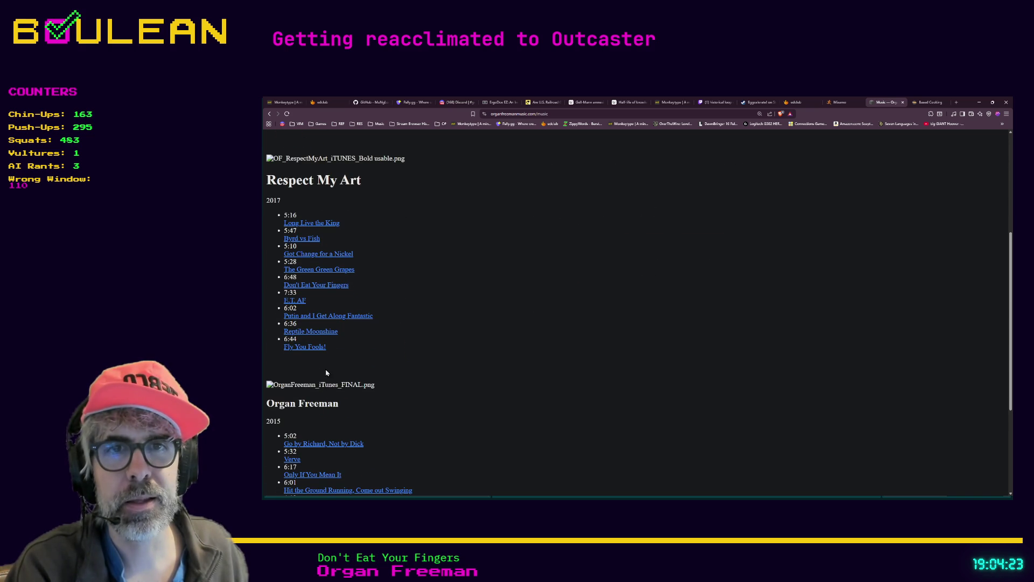
scroll(338, 387, down, 3)
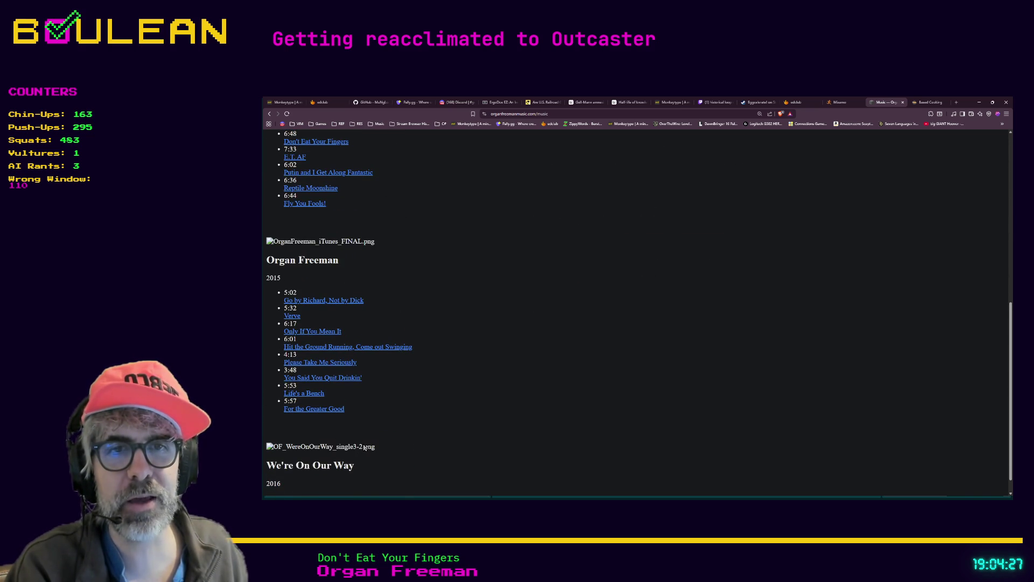
scroll(365, 419, down, 1)
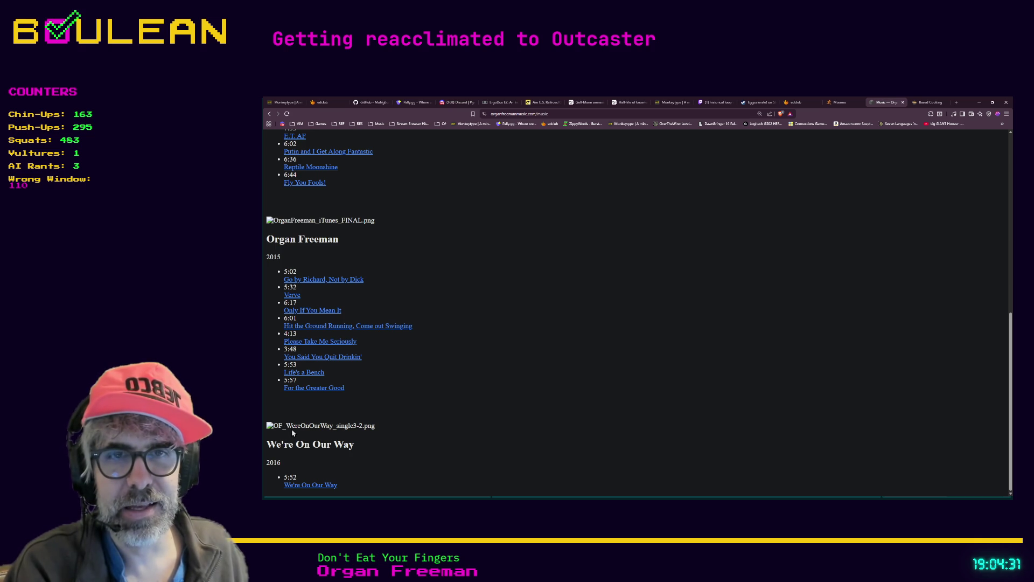
scroll(395, 434, up, 3)
scroll(395, 434, up, 2)
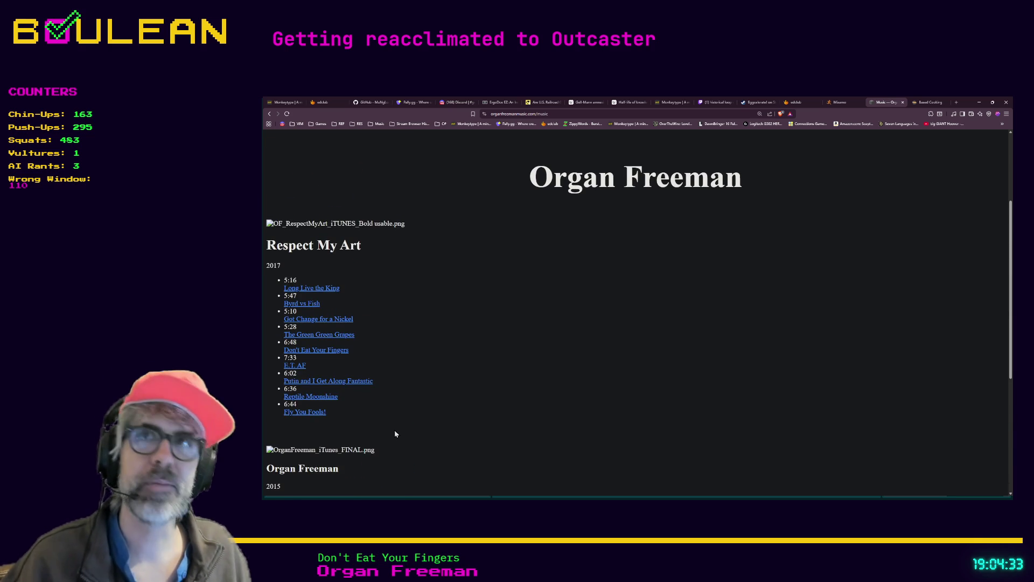
scroll(395, 433, up, 3)
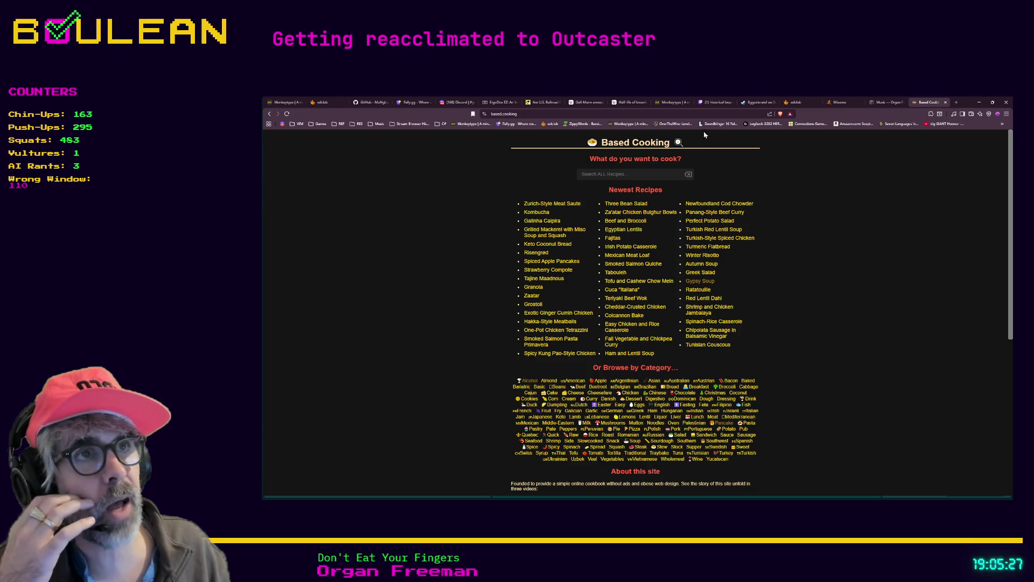
- Briefly scroll the Based Cooking homepage, then open a new blank tab
scroll(761, 330, down, 3)
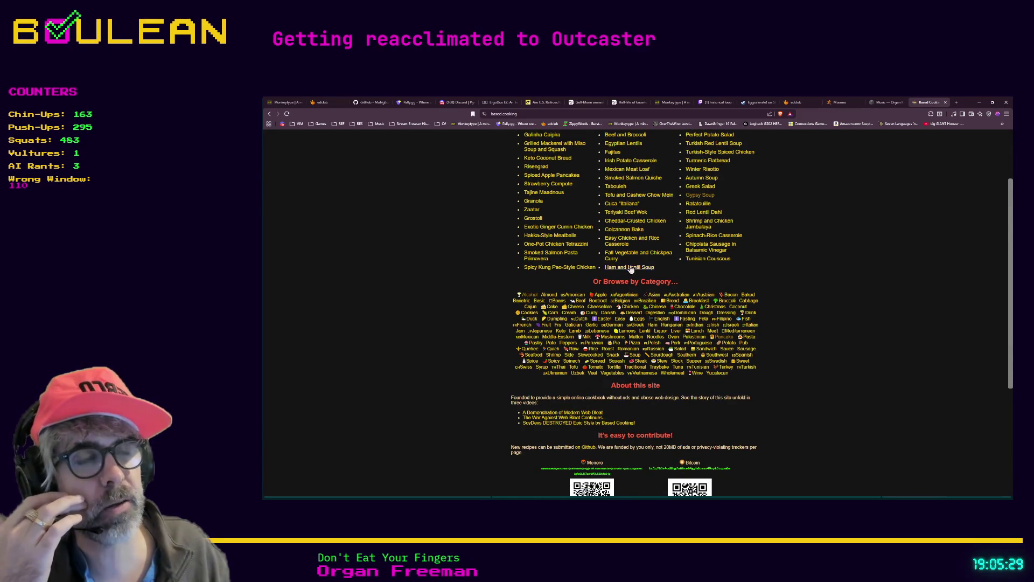
scroll(720, 237, up, 3)
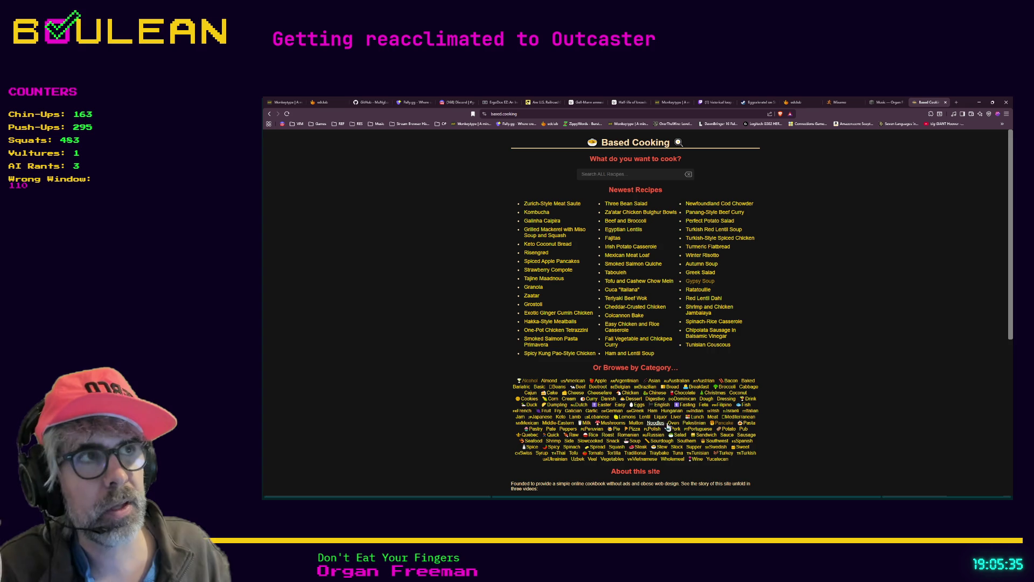
click(958, 103)
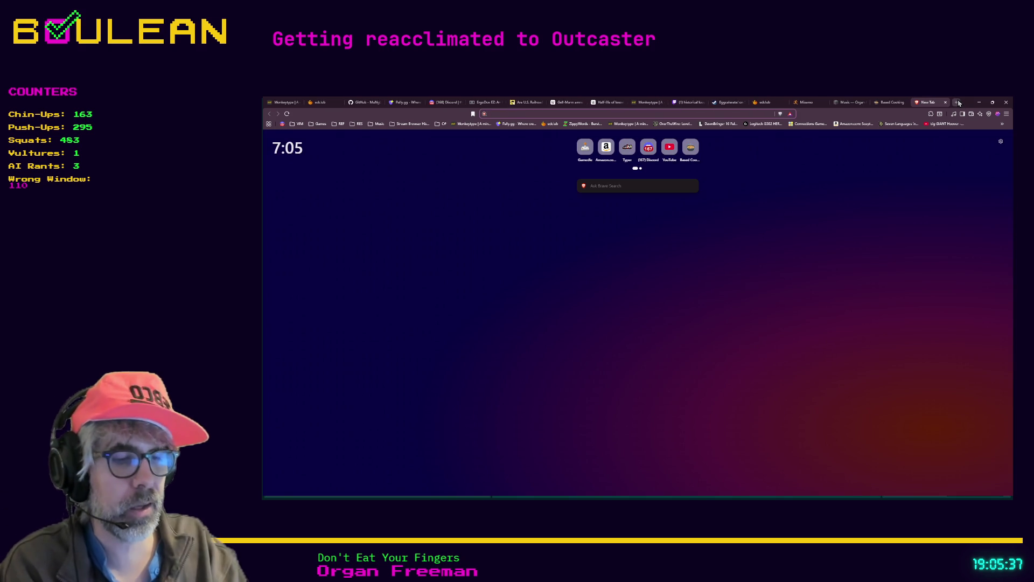
- Try recipes.com, then search 'allrecipes' and open the Allrecipes homepage
text(recipes.com)
key(Return)
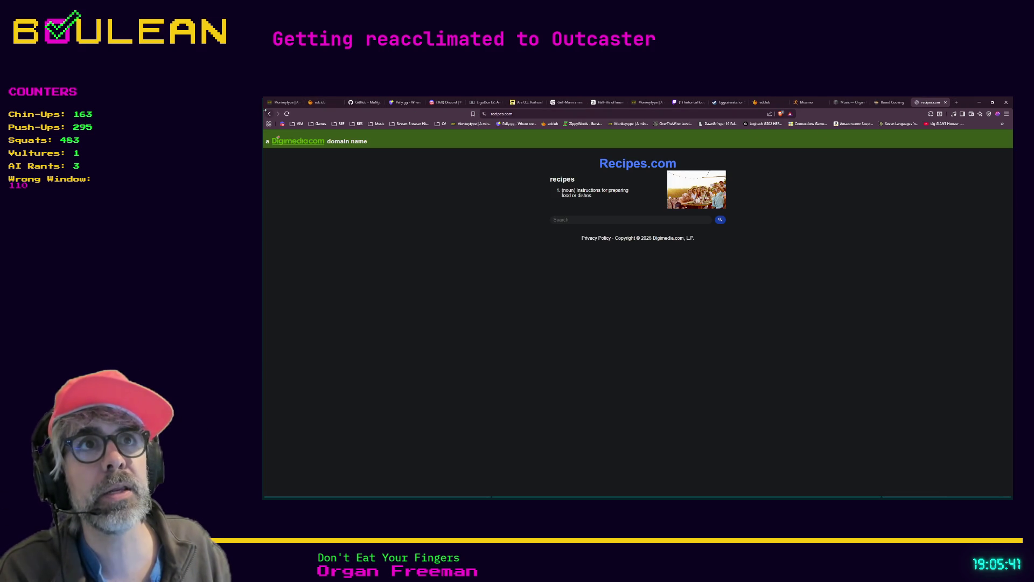
click(271, 116)
click(611, 187)
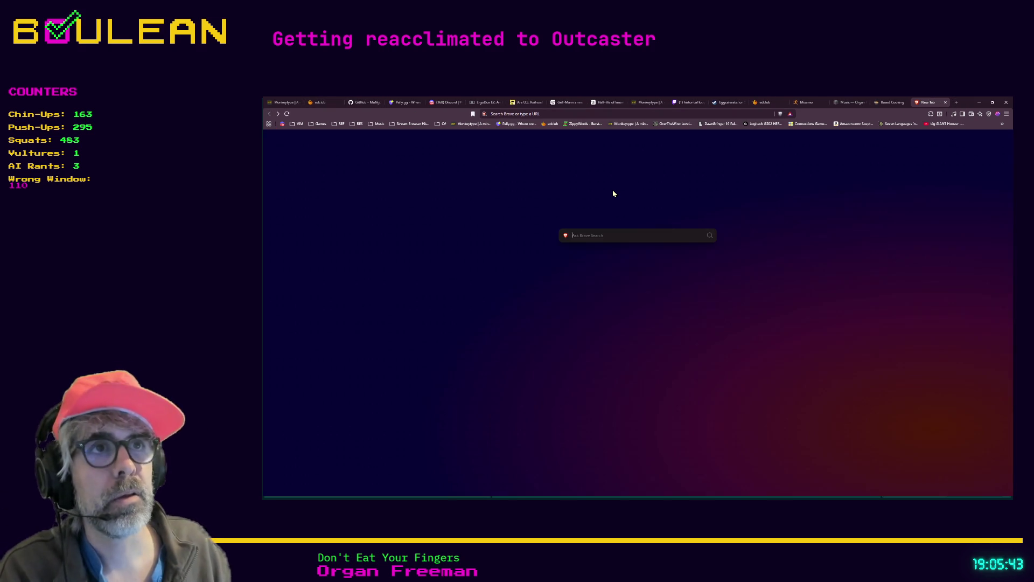
text(allrecipes)
key(Return)
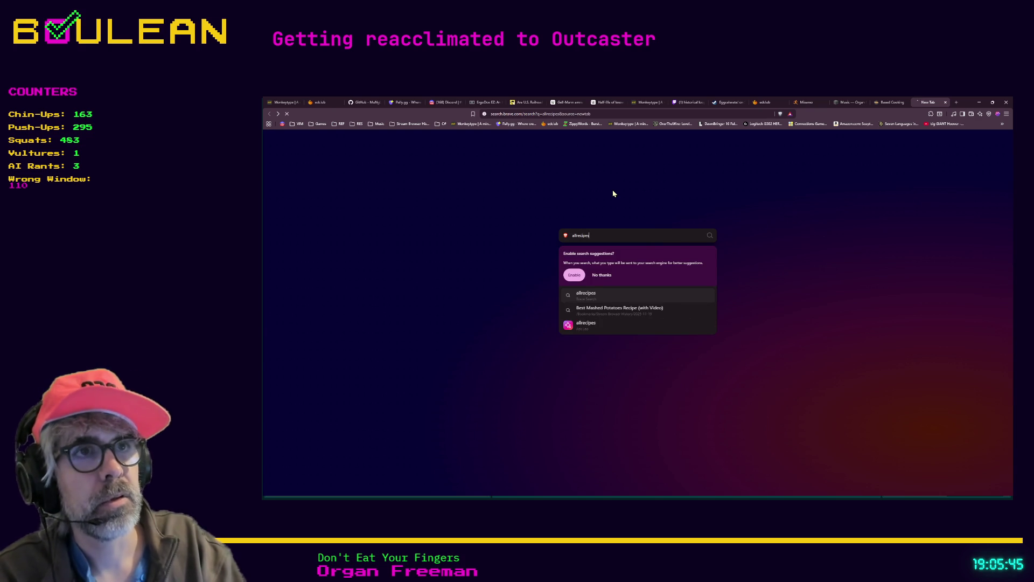
click(518, 191)
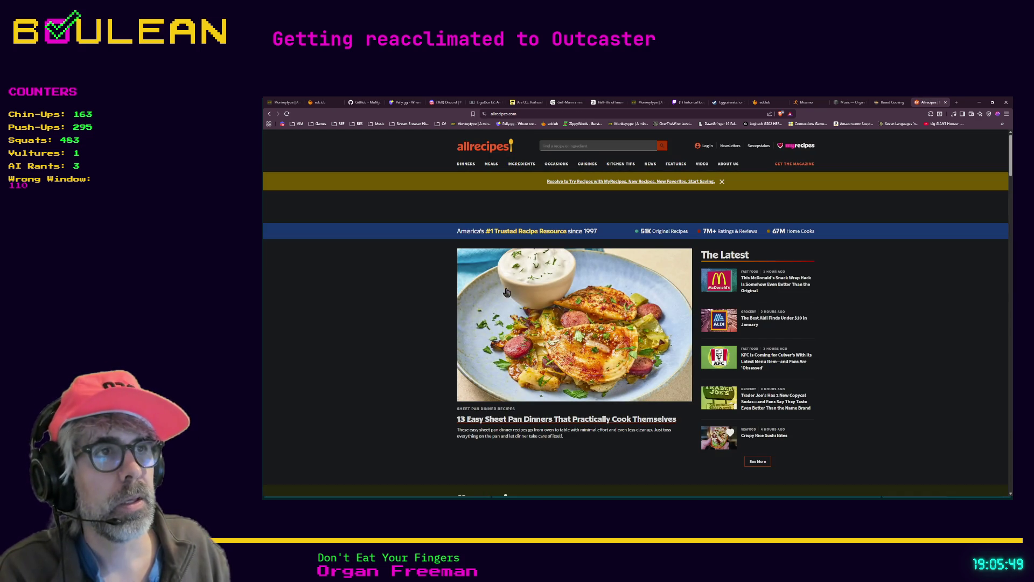
- Open the Healing Cabbage Soup recipe from its card, then return to the Based Cooking tab
scroll(618, 270, down, 10)
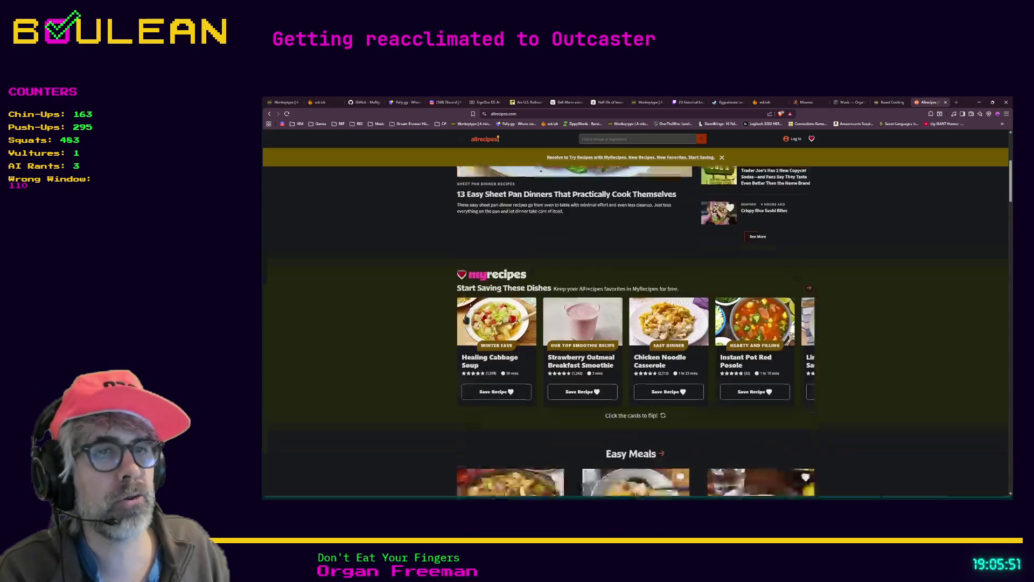
scroll(717, 341, down, 2)
scroll(428, 324, up, 5)
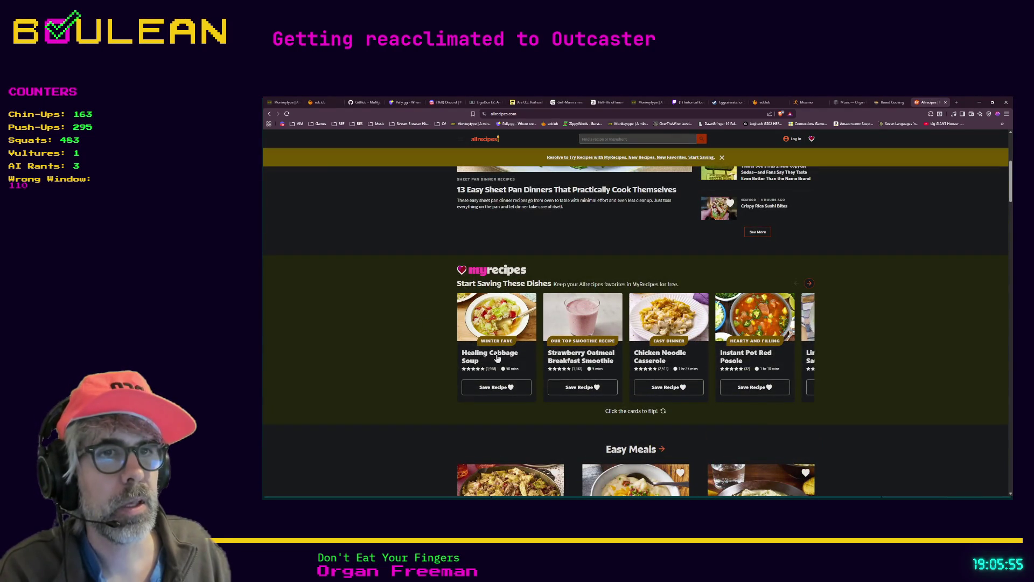
click(498, 359)
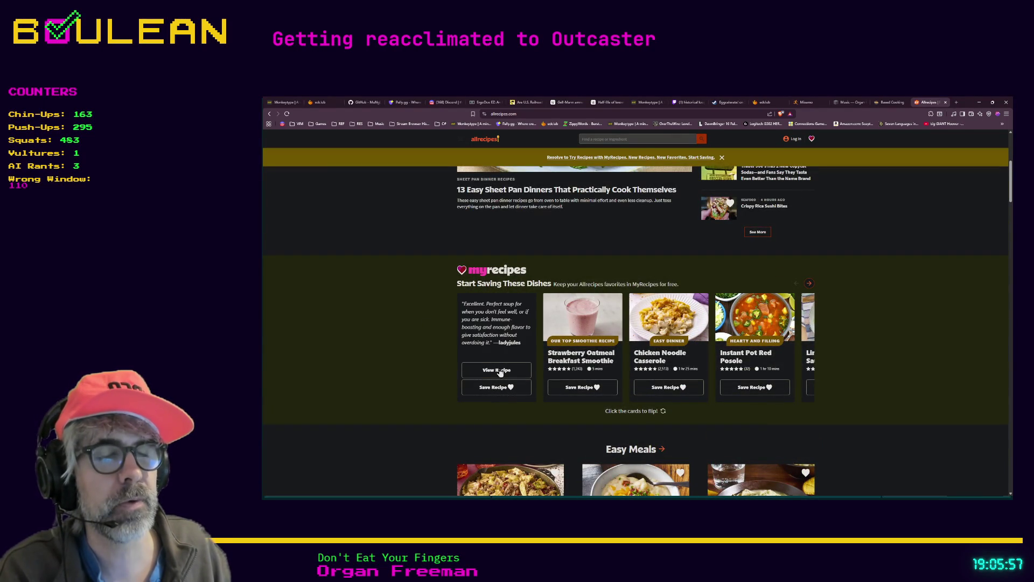
click(499, 370)
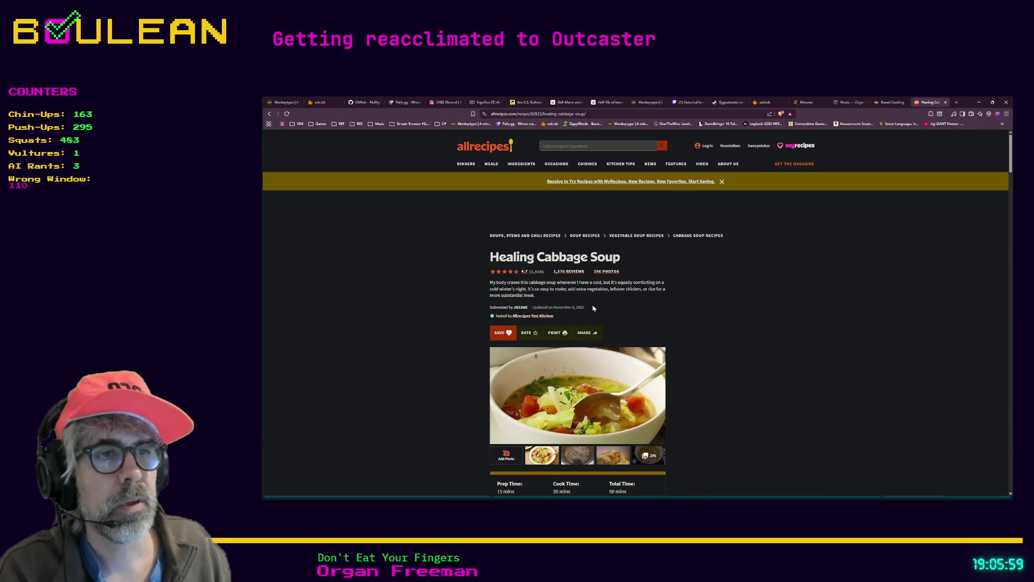
scroll(749, 322, down, 4)
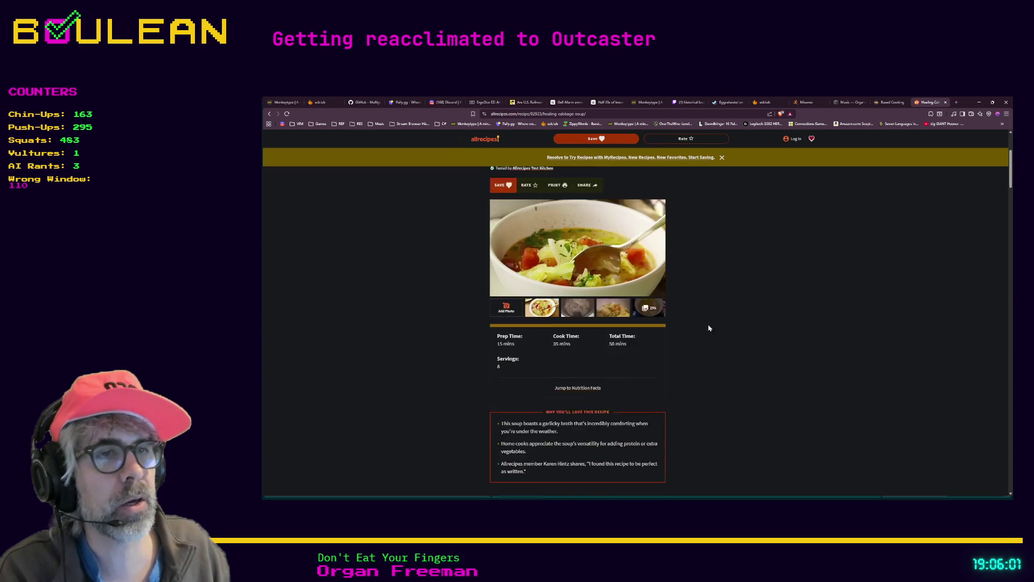
scroll(748, 335, up, 4)
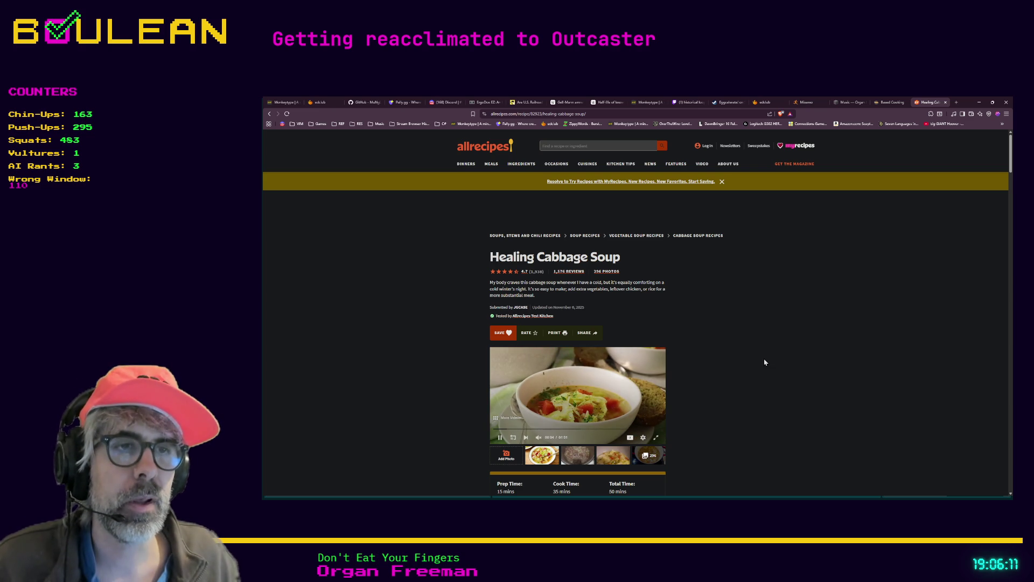
scroll(764, 360, down, 1)
click(889, 103)
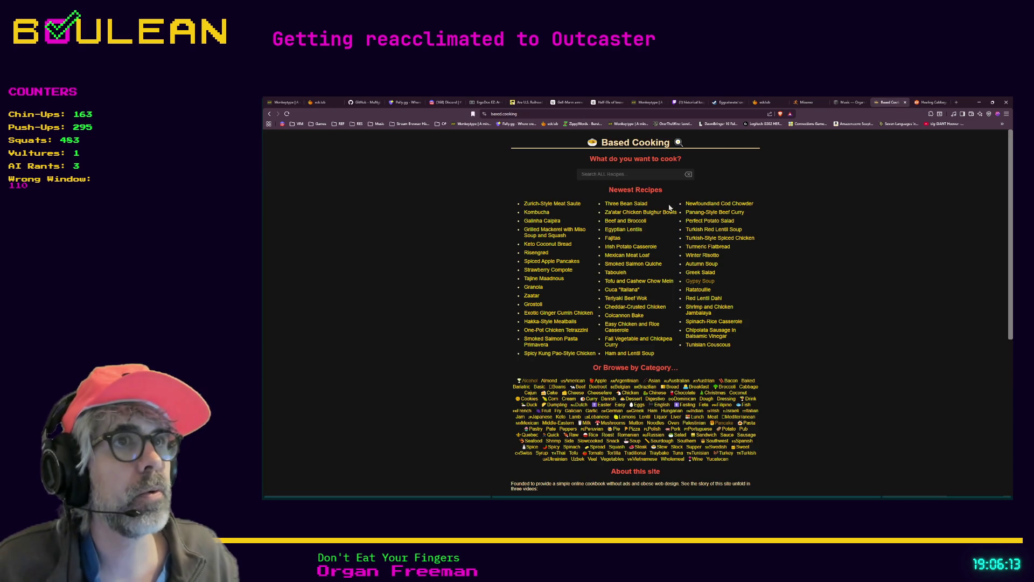
- Search 'soup' and open Ham and Lentil Soup, selecting its cook time, ingredients and last directions
text(soup)
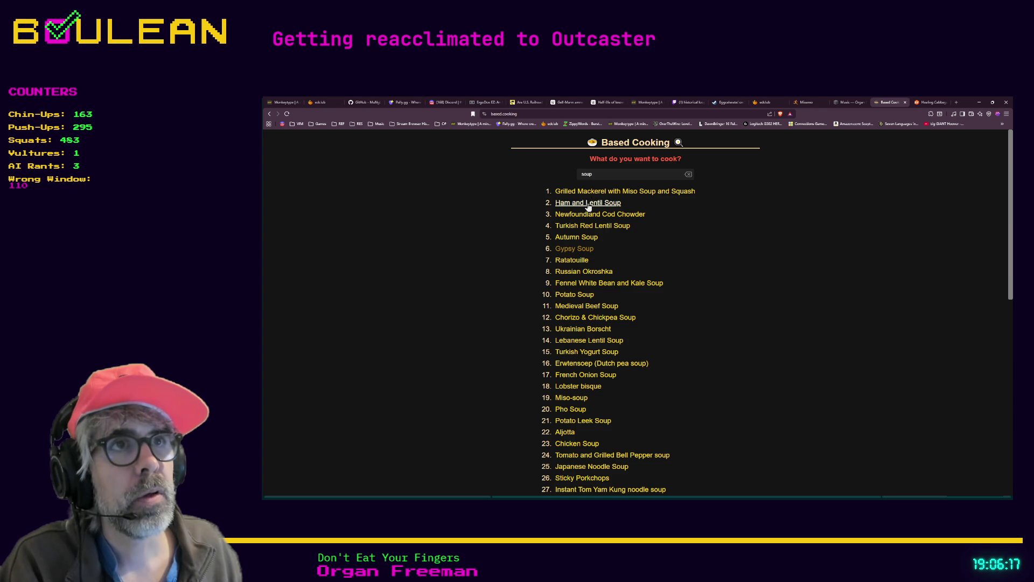
click(590, 203)
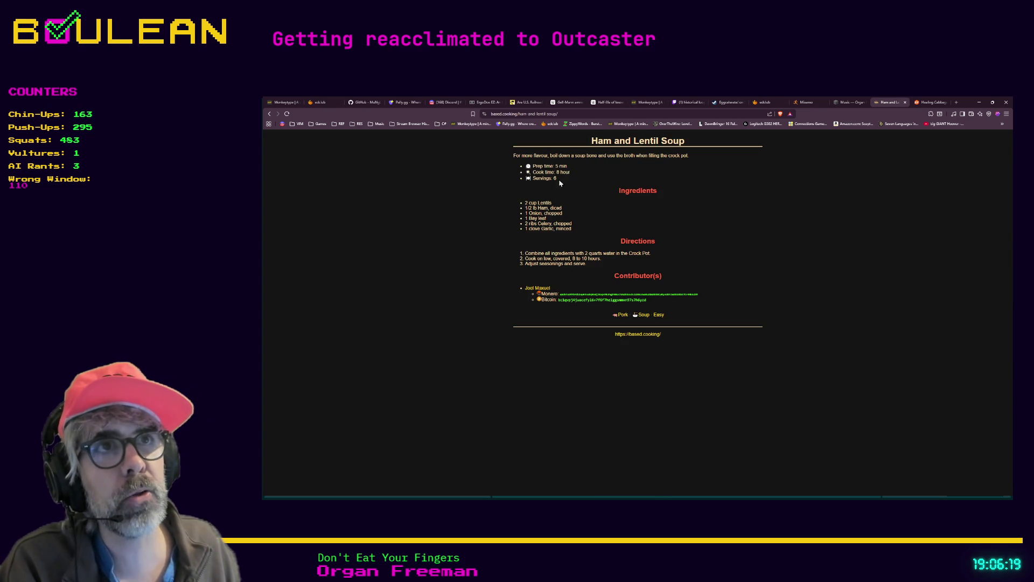
drag(565, 185, 540, 189)
drag(584, 234, 500, 205)
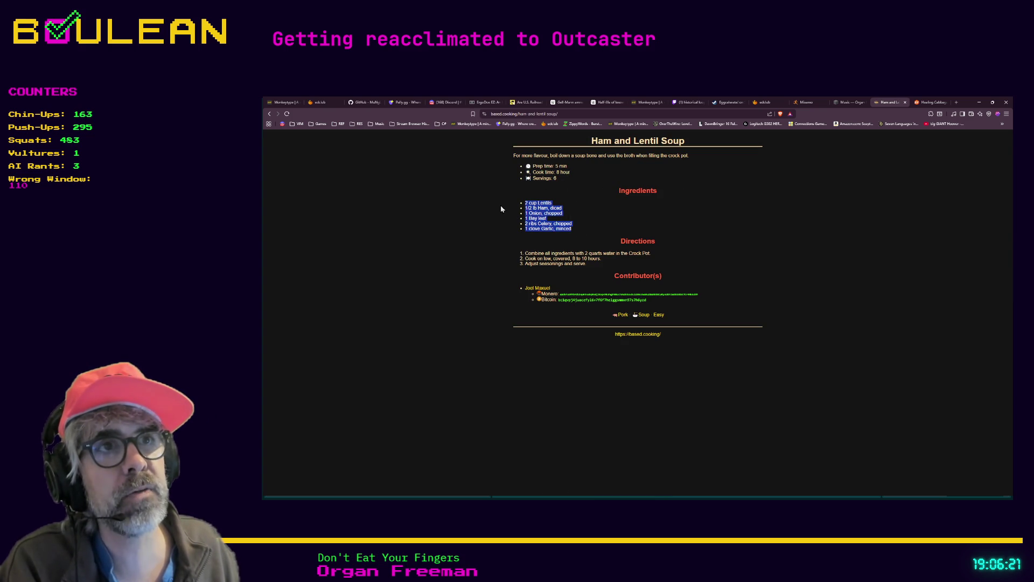
drag(587, 264, 502, 260)
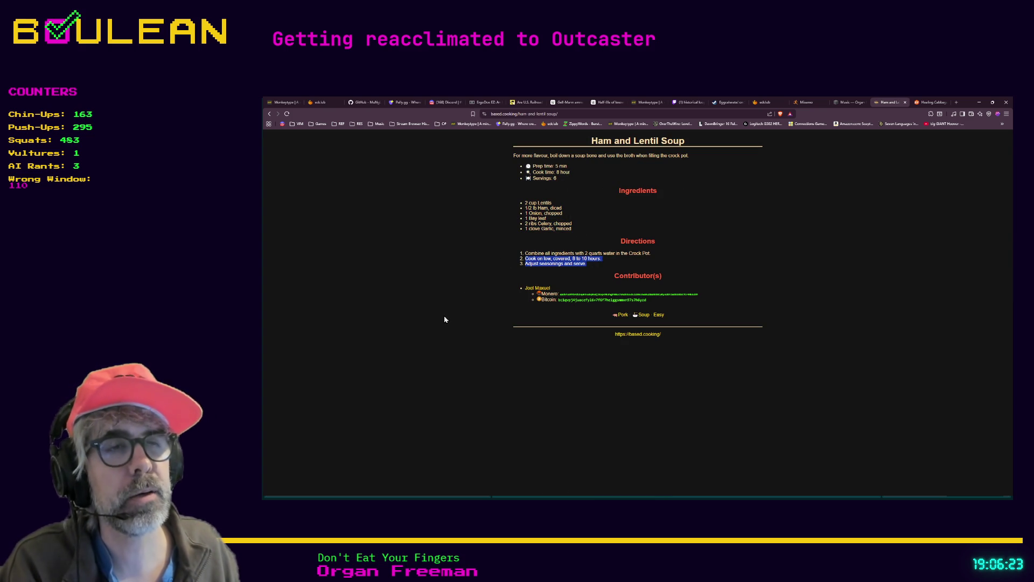
- Clear the selection and switch to the Healing Cabbage Soup recipe tab
click(746, 266)
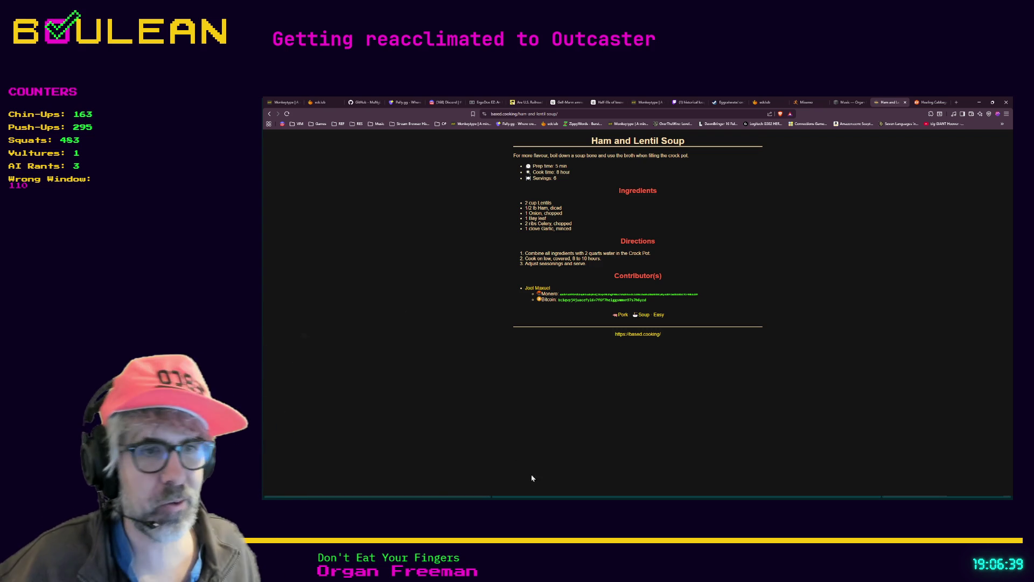
key(alt+Tab)
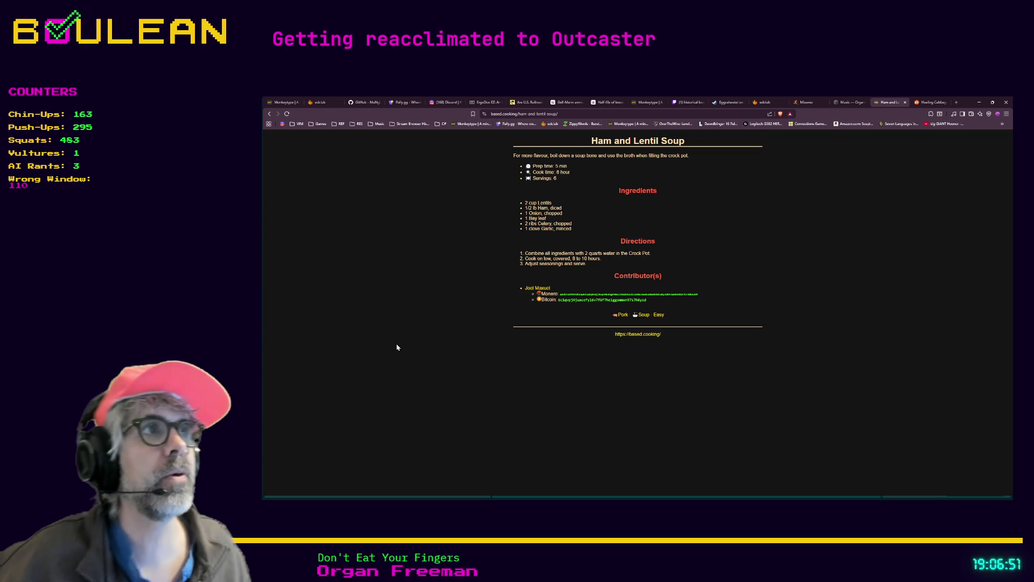
click(928, 103)
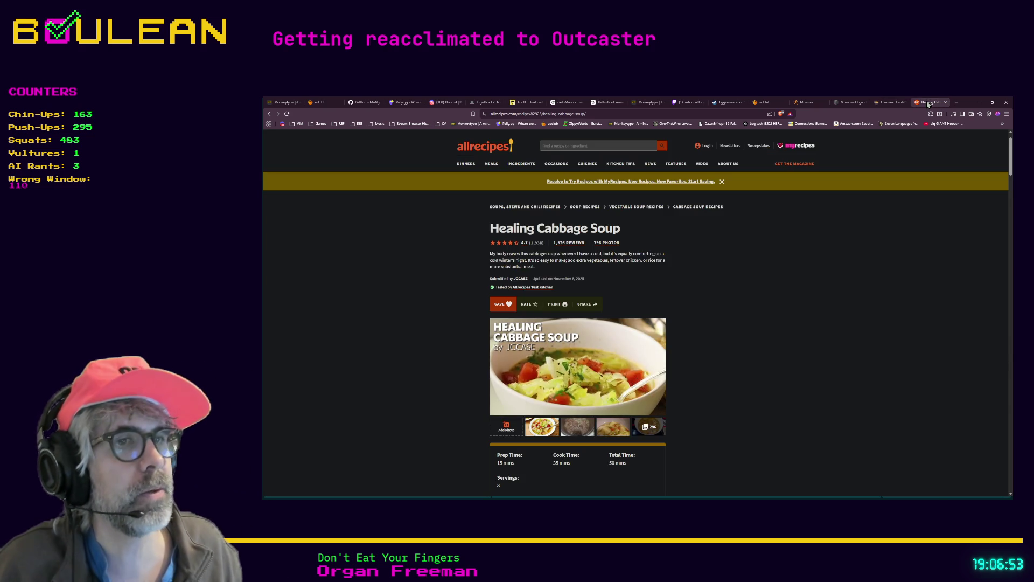
- Scroll the Healing Cabbage Soup recipe, highlighting its three why-you'll-love-it bullets, down to the Directions
scroll(767, 295, down, 1)
scroll(760, 295, down, 4)
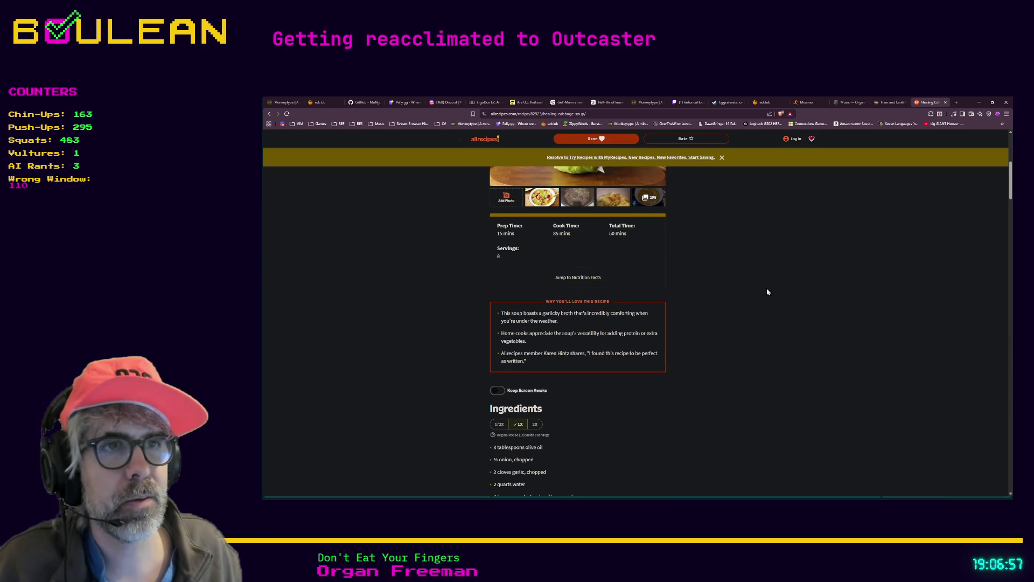
scroll(754, 293, down, 1)
mouse_move(534, 335)
mouse_down()
mouse_move(501, 311)
mouse_move(490, 286)
mouse_up()
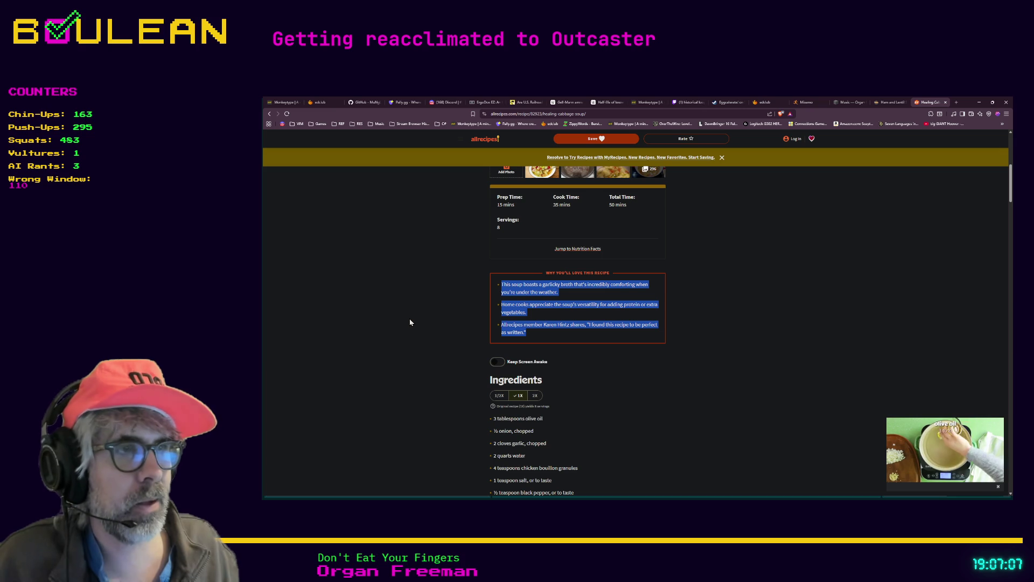
scroll(407, 320, down, 3)
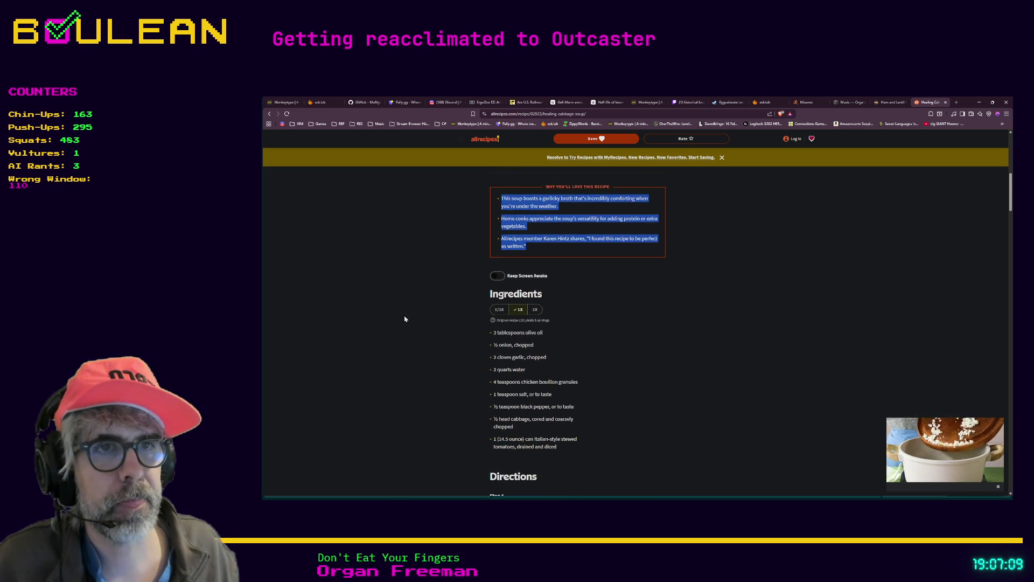
scroll(404, 318, down, 2)
scroll(405, 319, down, 1)
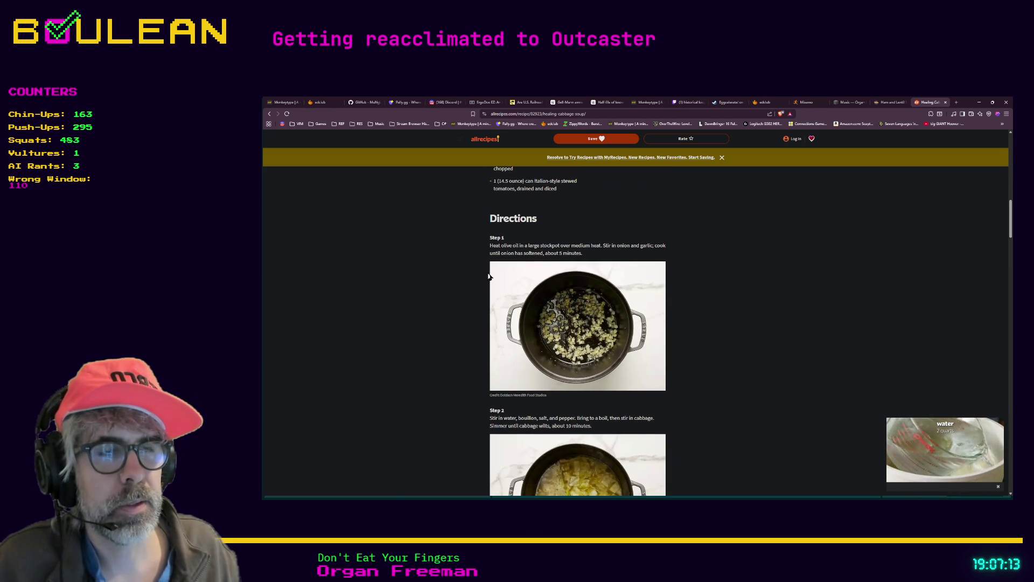
scroll(488, 276, up, 3)
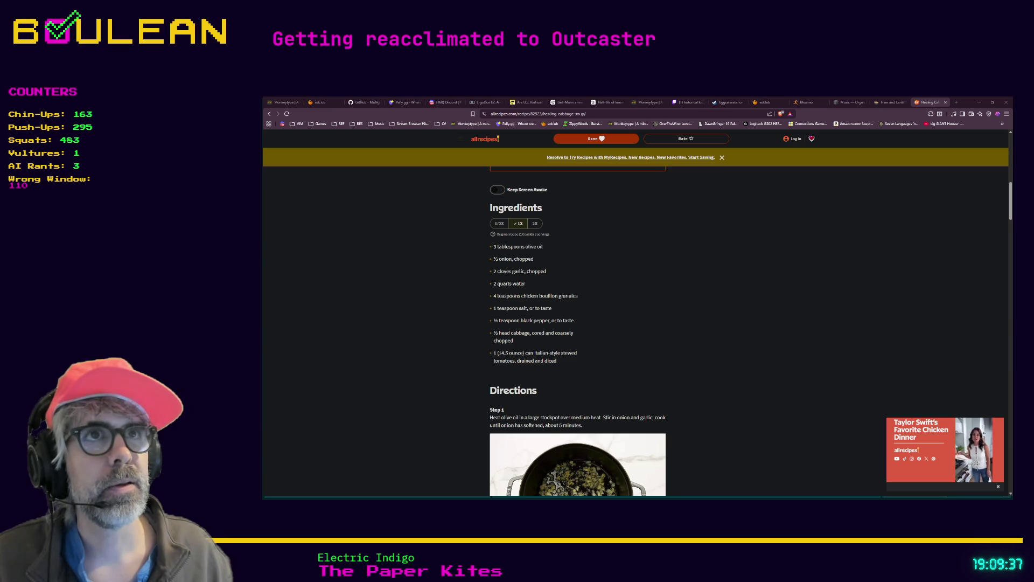
click(876, 106)
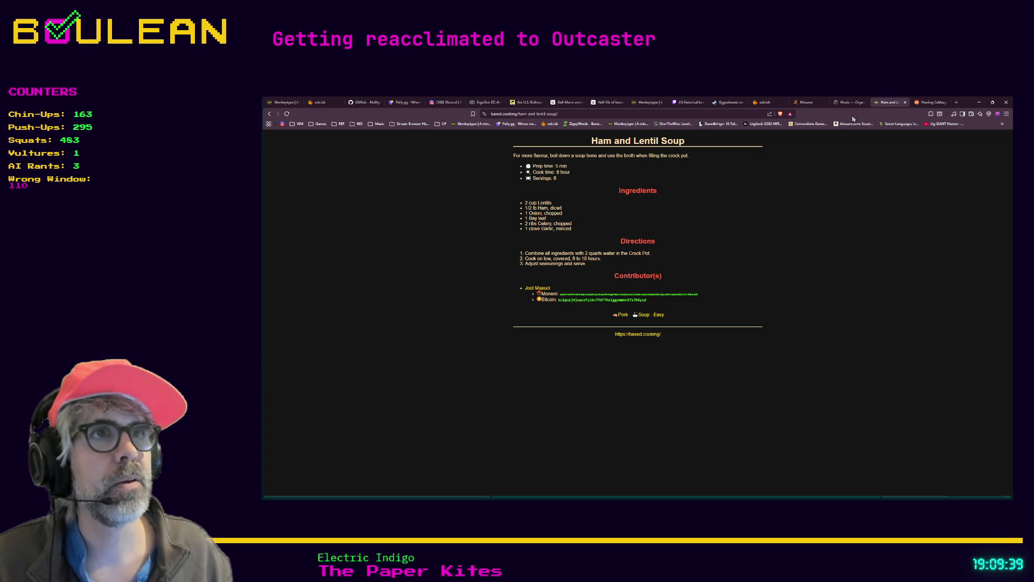
- Go back to the soup results, open Newfoundland Cod Chowder, enlarge its text and view it full screen
click(269, 114)
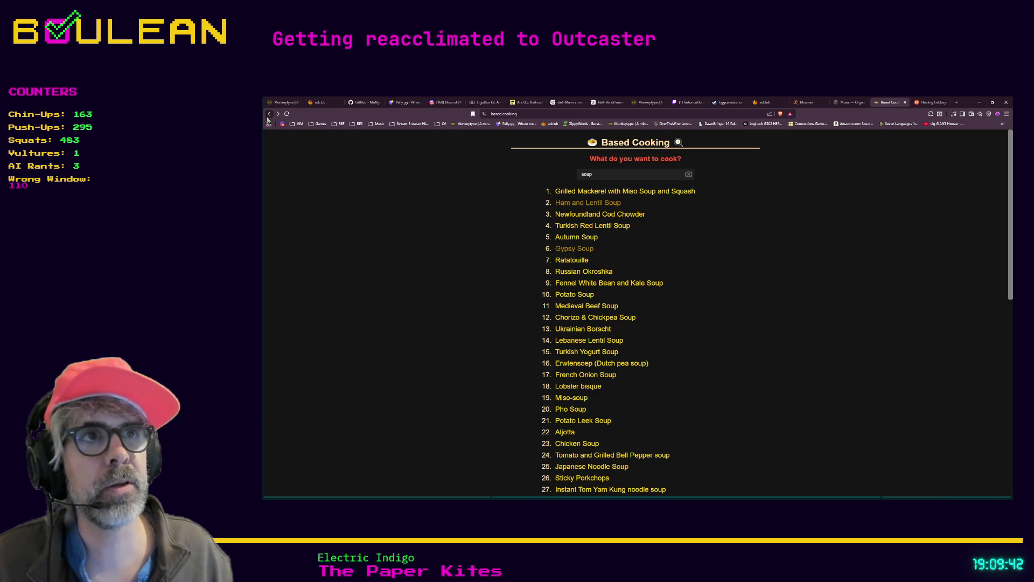
click(568, 214)
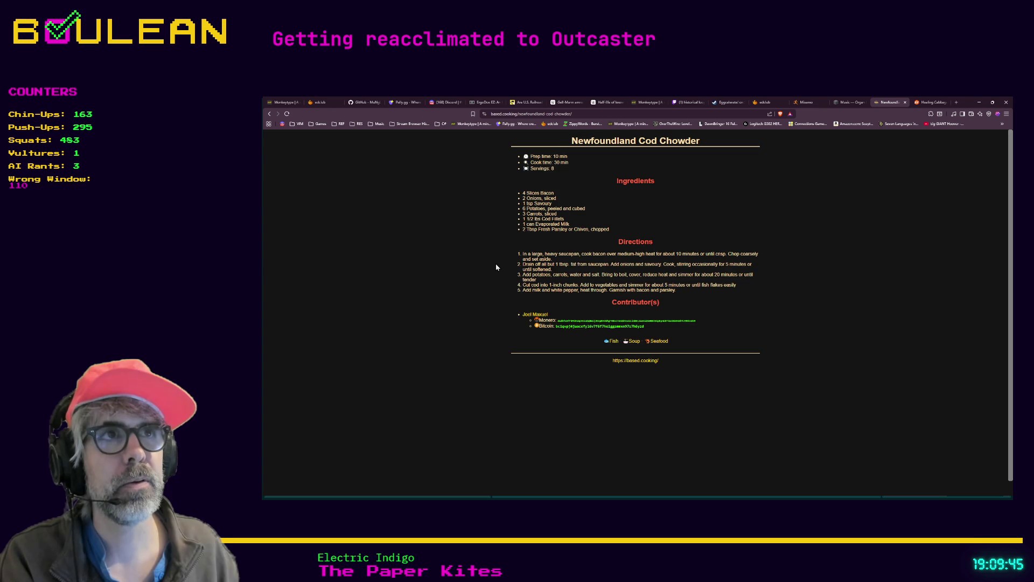
key(ctrl+plus)
key(ctrl+plus)
key(ctrl+plus)
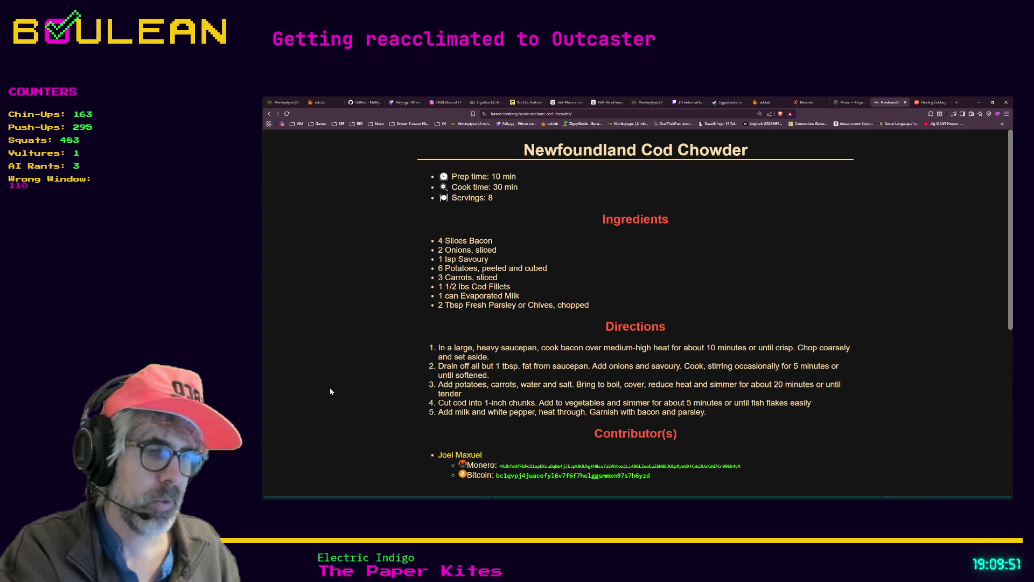
key(F11)
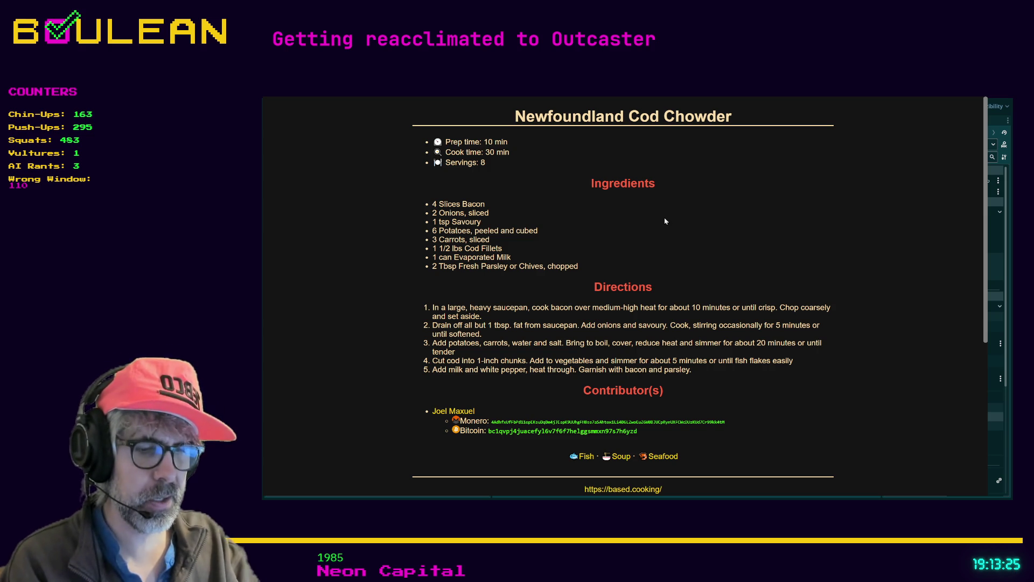
- Exit fullscreen on the Newfoundland Cod Chowder recipe to restore tabs and address bar
key(F11)
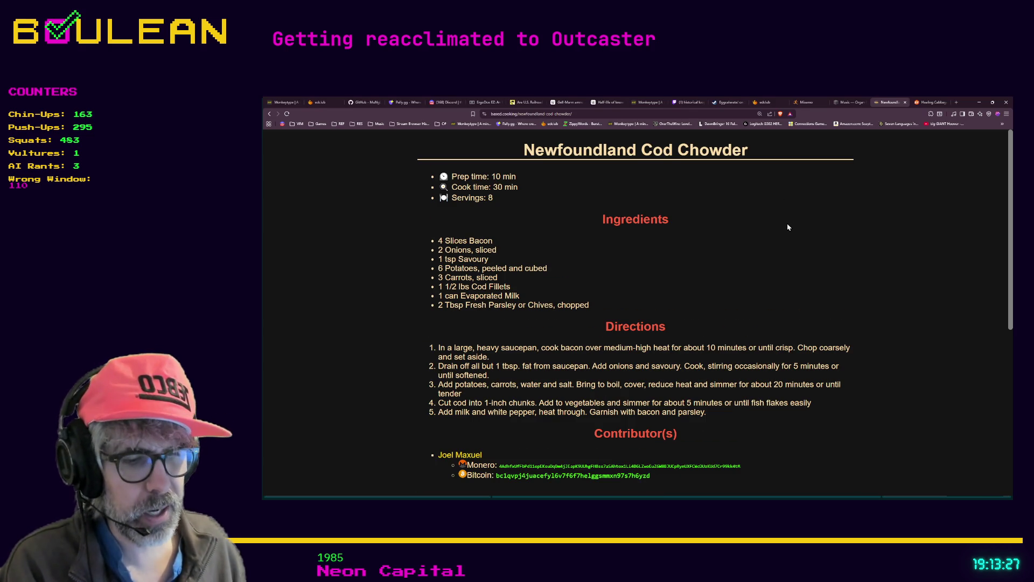
- Search 'words on stream' in a new tab and open the 'WOS - Words On Stream' site
key(ctrl+t)
text(words on)
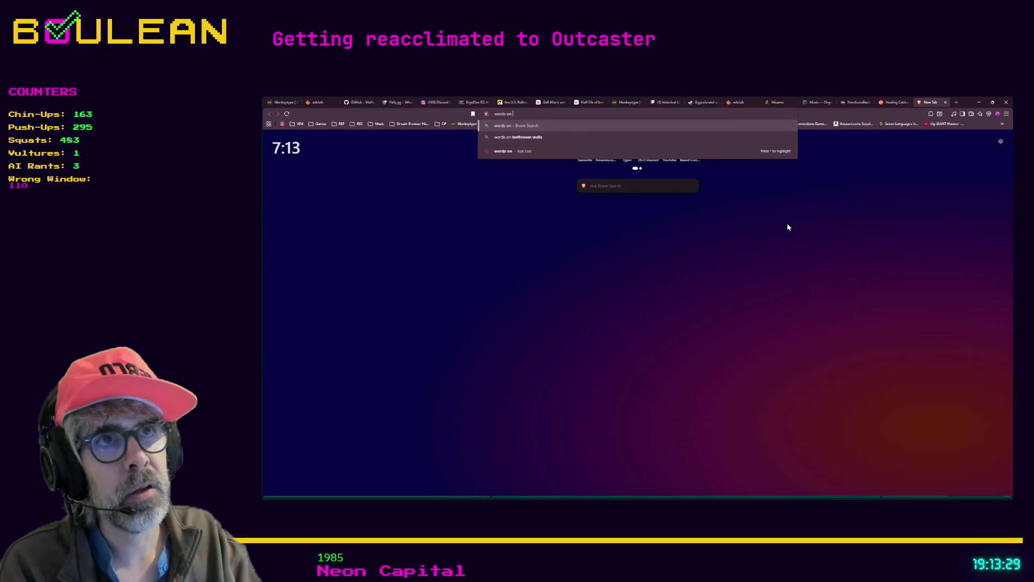
text( stream)
key(Return)
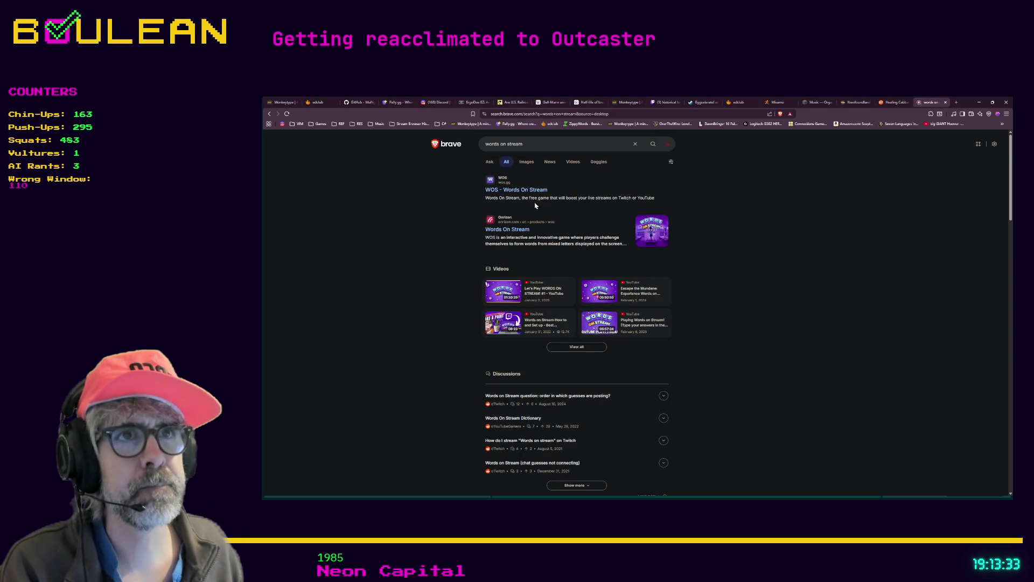
click(500, 191)
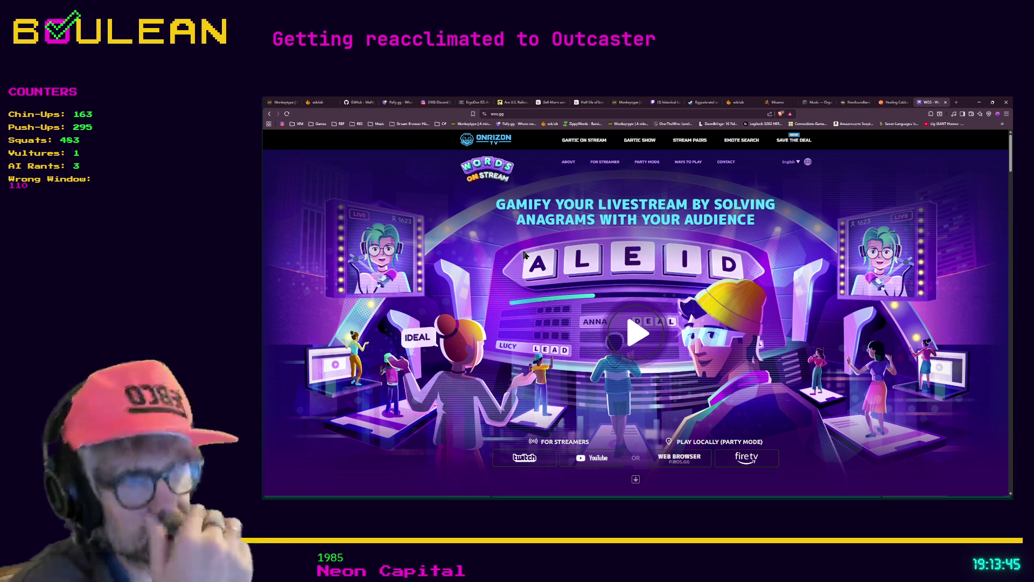
scroll(524, 254, down, 3)
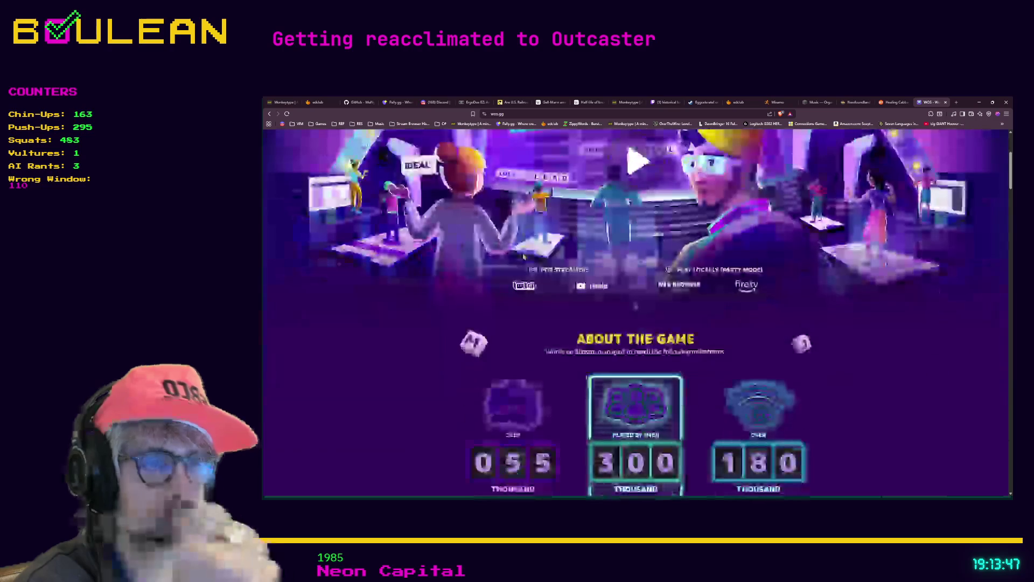
scroll(523, 256, down, 2)
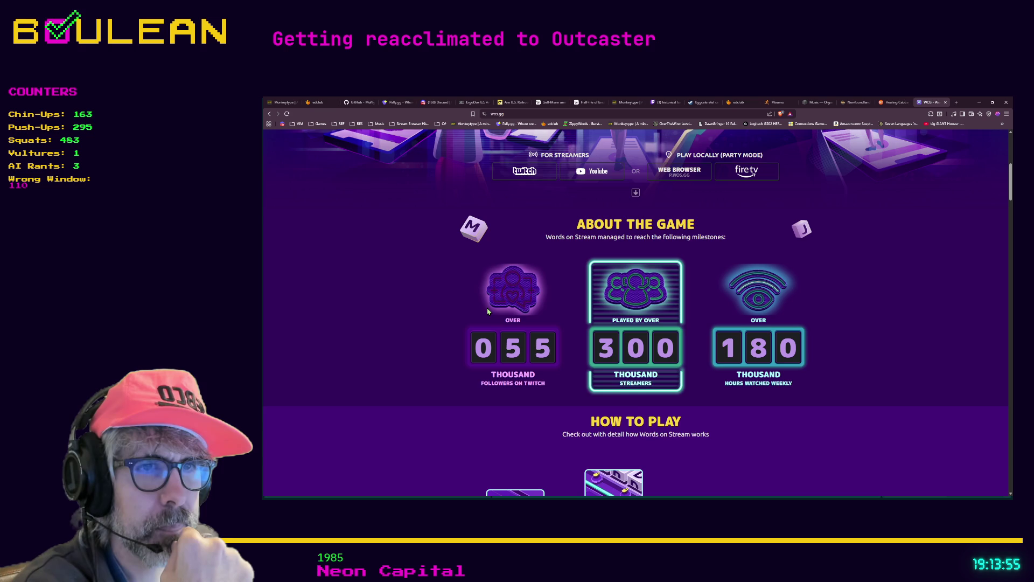
scroll(488, 312, down, 3)
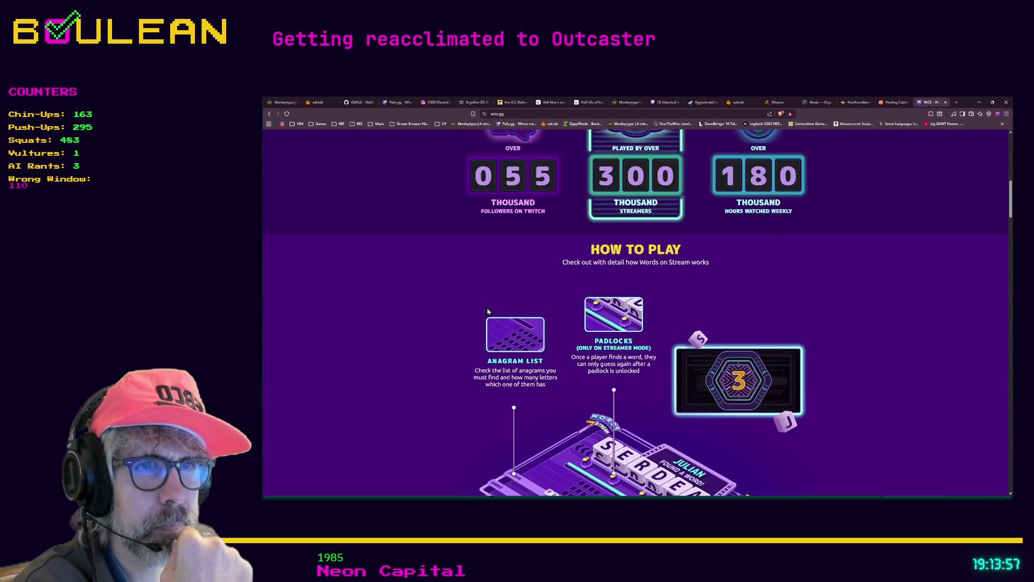
scroll(488, 311, down, 1)
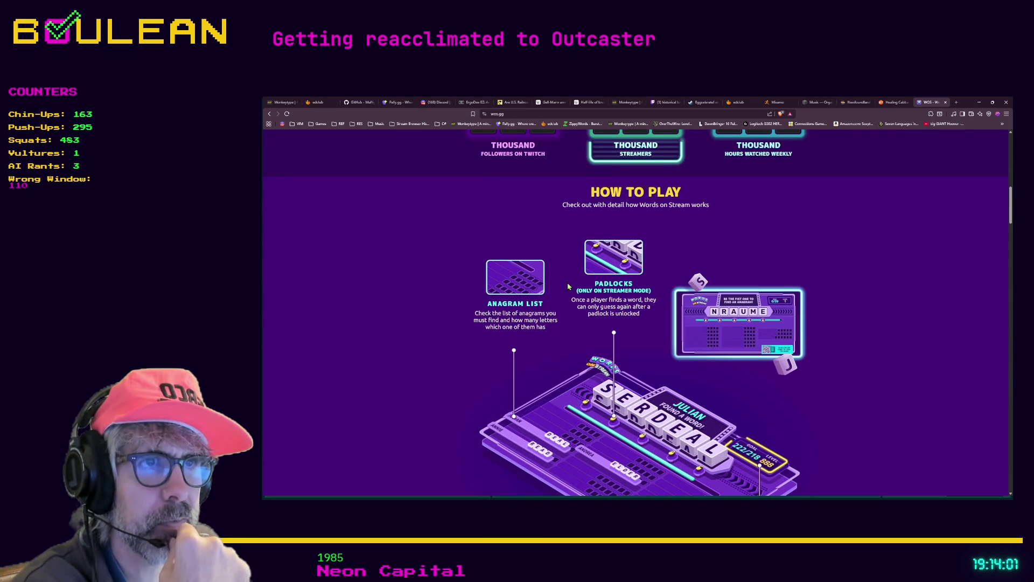
scroll(569, 286, down, 3)
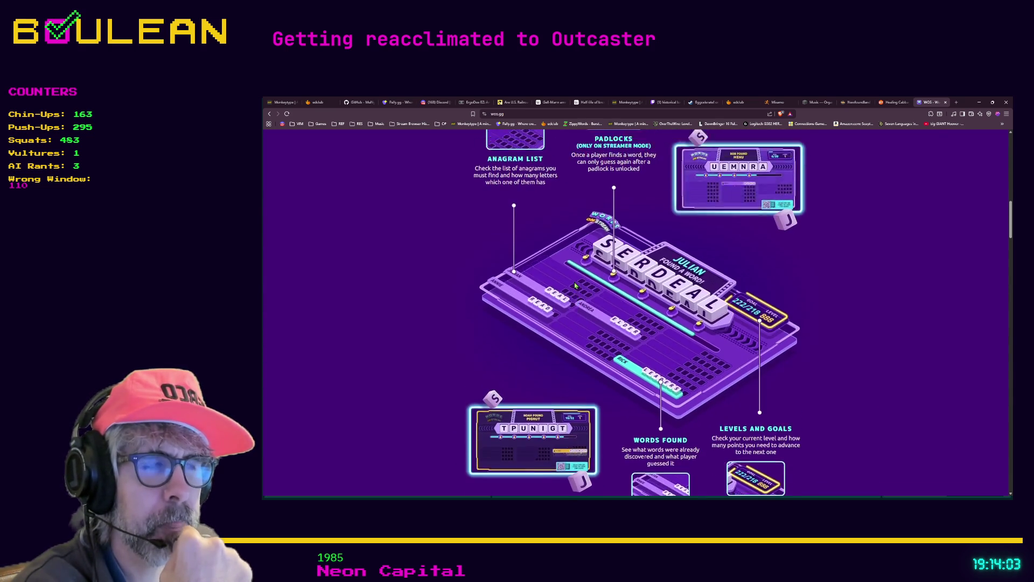
scroll(576, 286, up, 10)
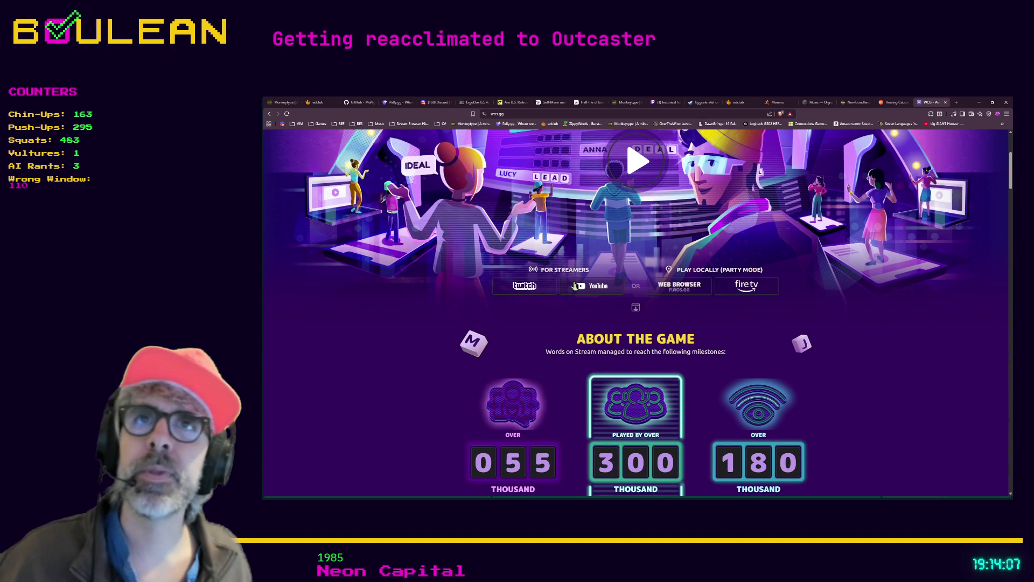
scroll(576, 286, up, 1)
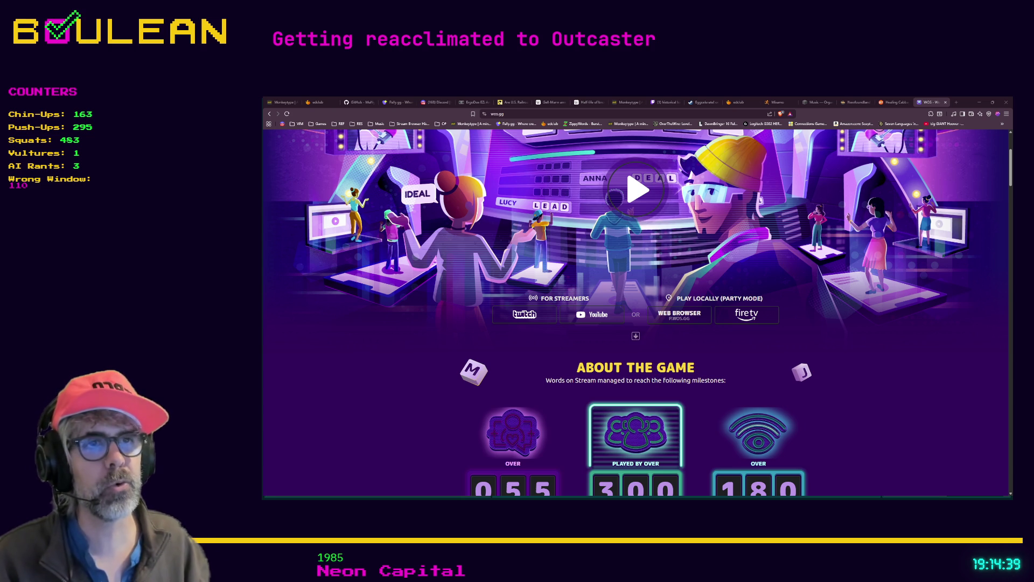
scroll(635, 313, up, 3)
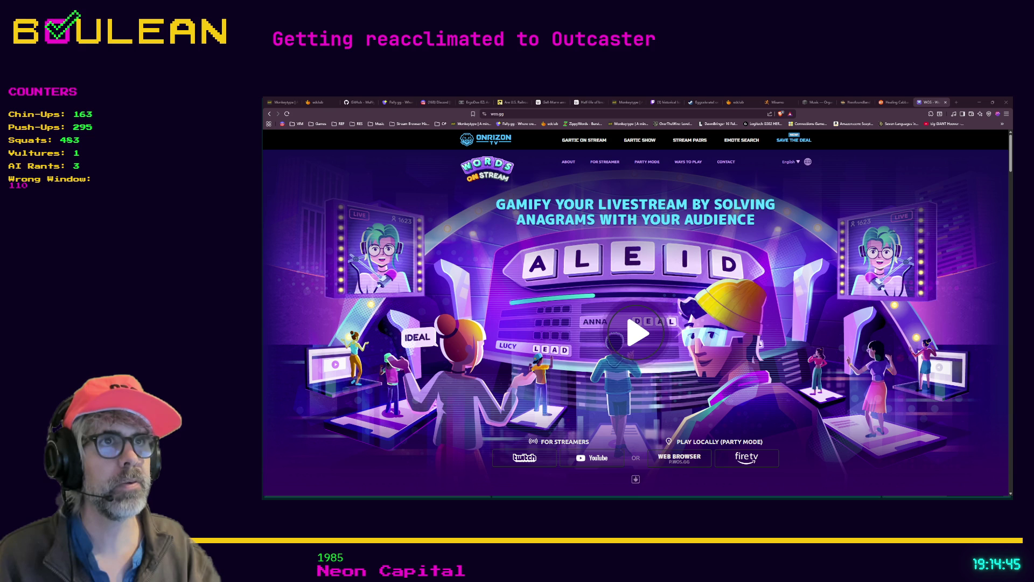
- Open Save the Deal in a new tab, then return to the Words on Stream page
click(786, 141)
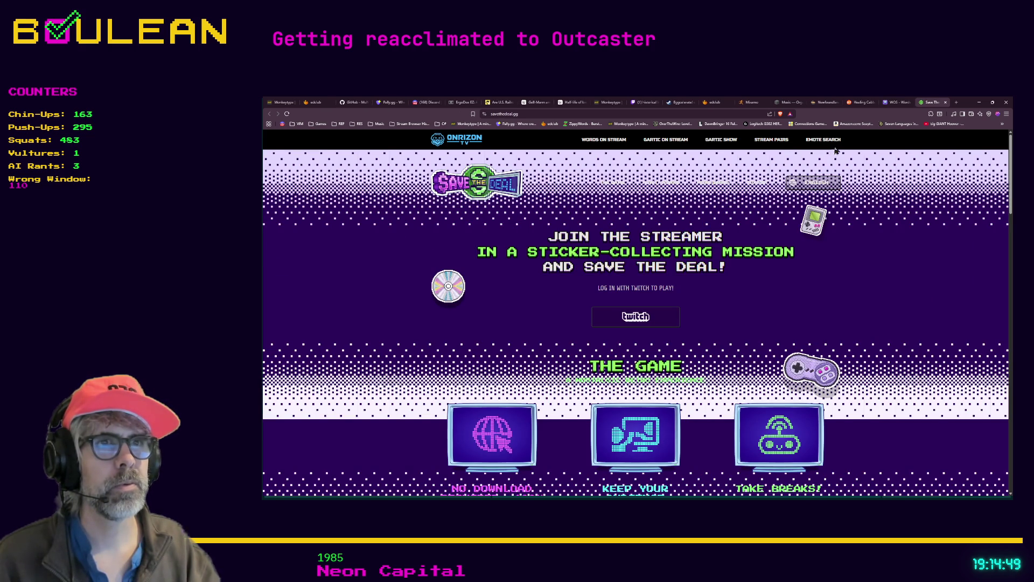
click(892, 103)
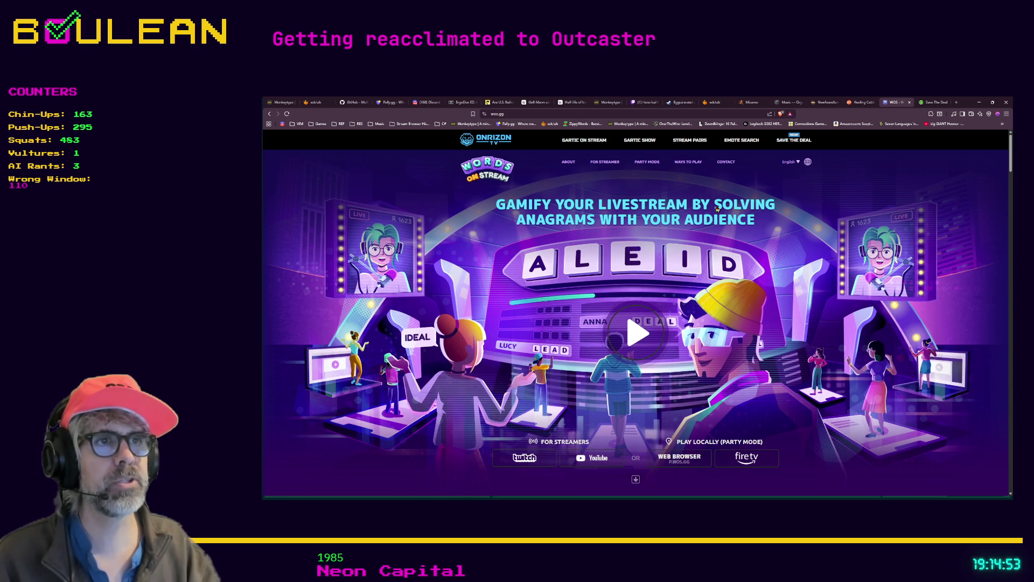
scroll(707, 275, down, 1)
scroll(707, 275, down, 1)
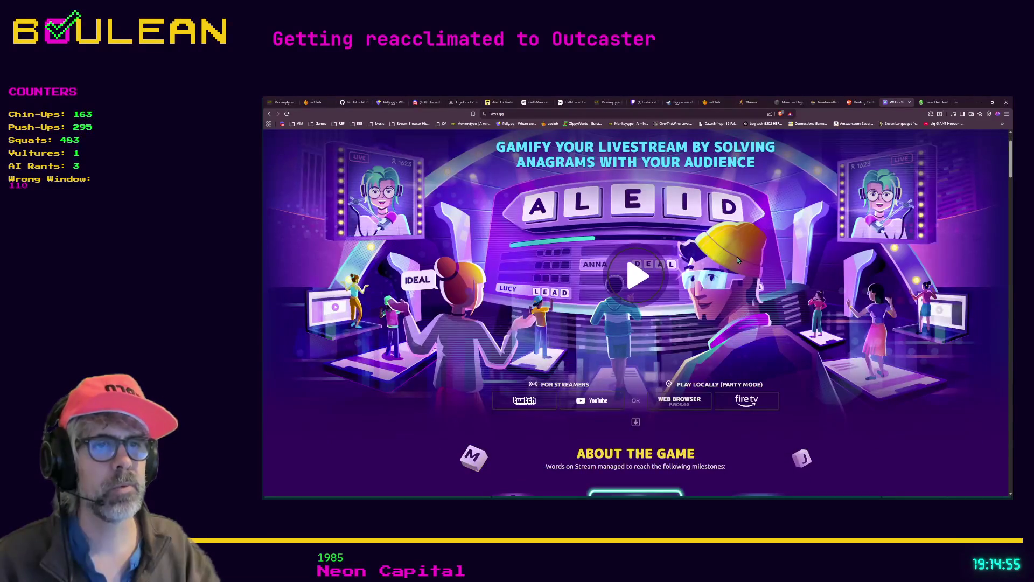
scroll(741, 256, down, 3)
scroll(741, 257, down, 10)
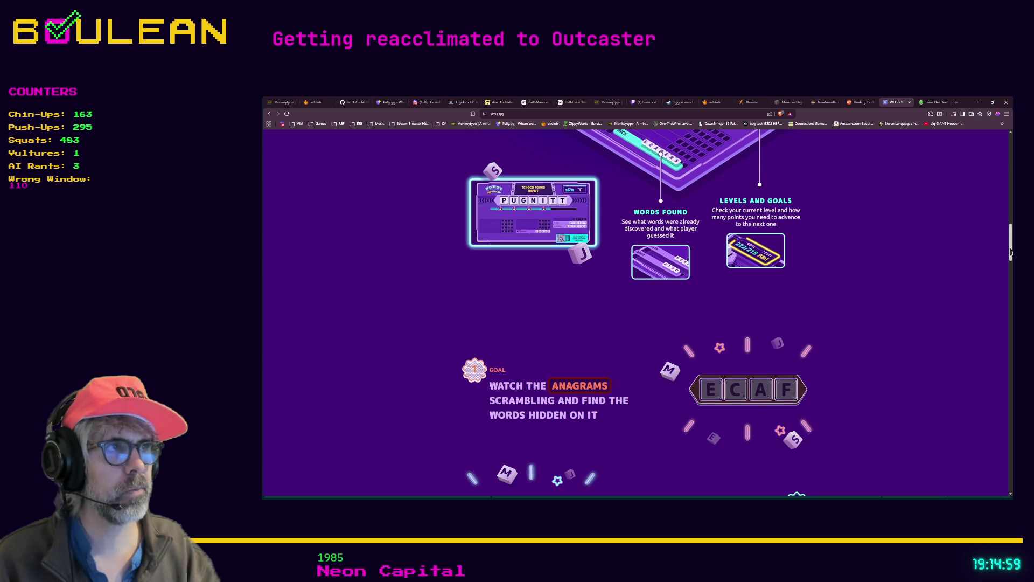
scroll(1008, 292, down, 5)
- Scroll through the Words on Stream page and launch party mode in a web browser
drag(1009, 293, 1006, 489)
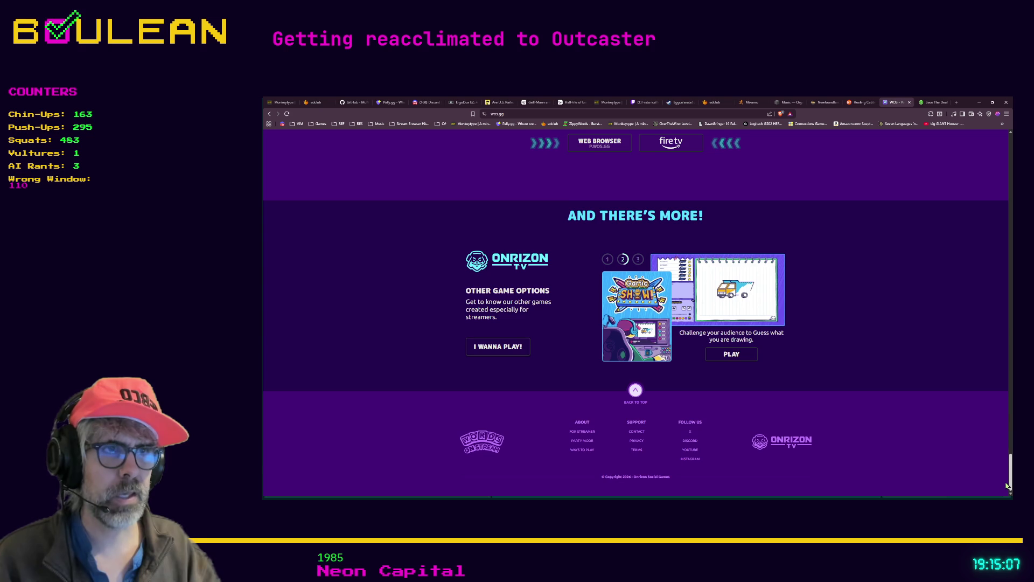
scroll(1009, 482, up, 1)
scroll(1011, 481, down, 1)
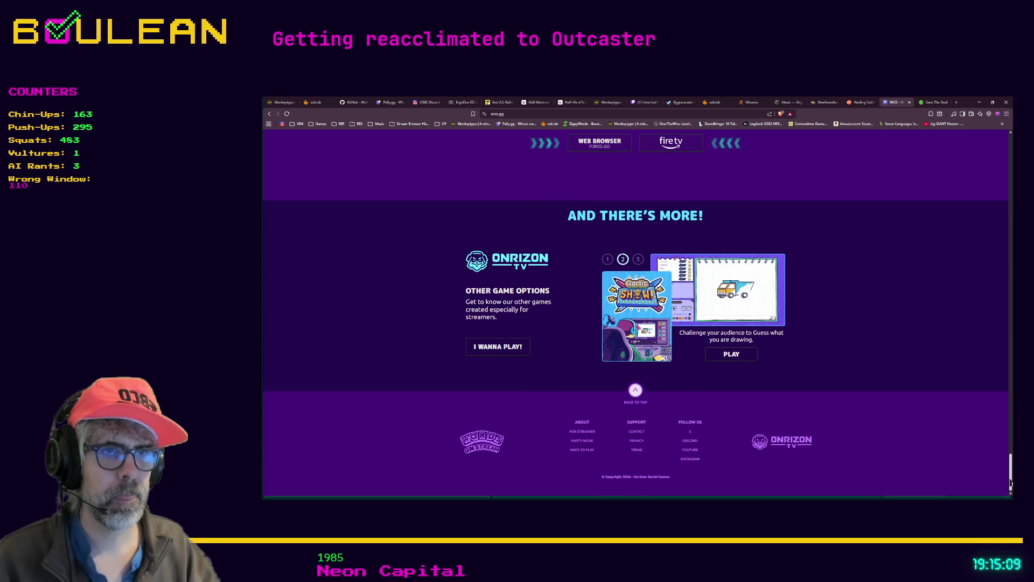
scroll(1011, 481, up, 4)
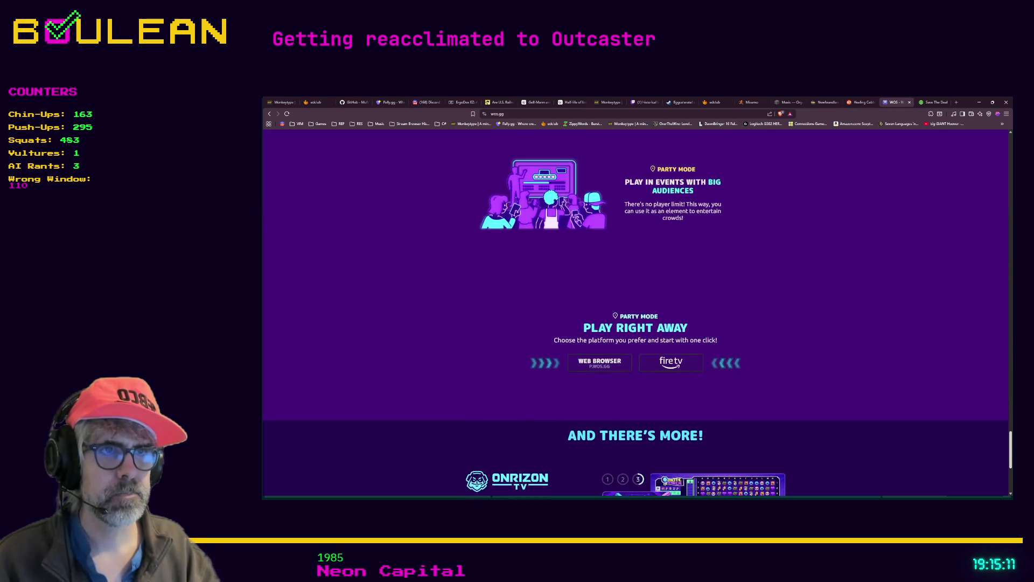
scroll(1010, 481, up, 1)
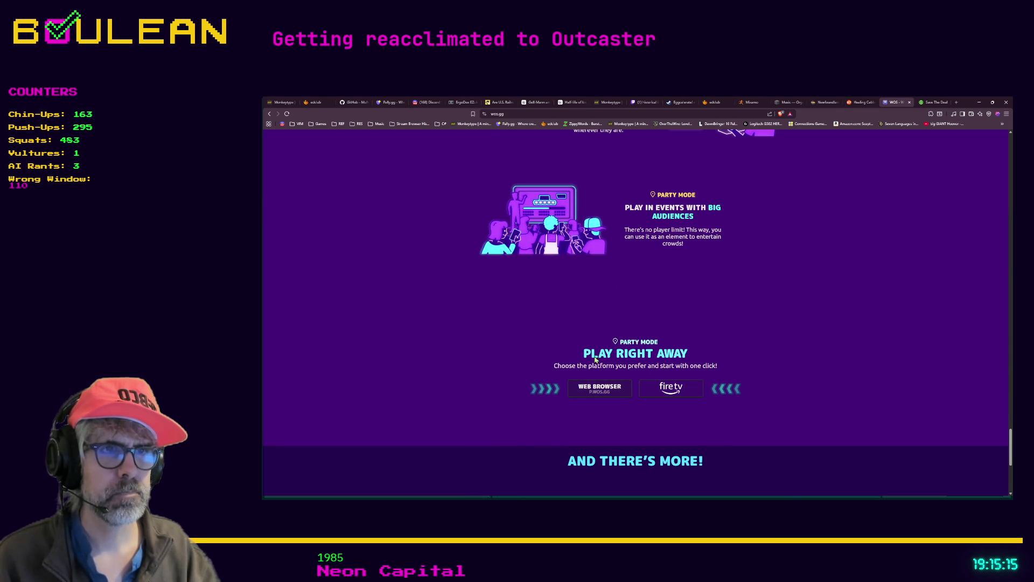
click(577, 391)
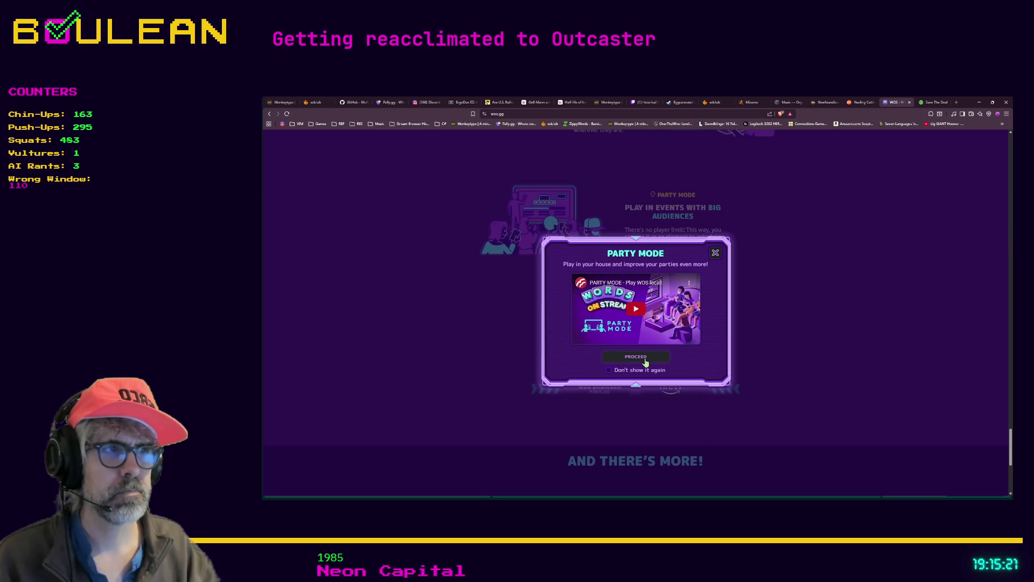
- Close the Party Mode popup, minimize Brave, and switch to the Obsidian To Do note
click(713, 253)
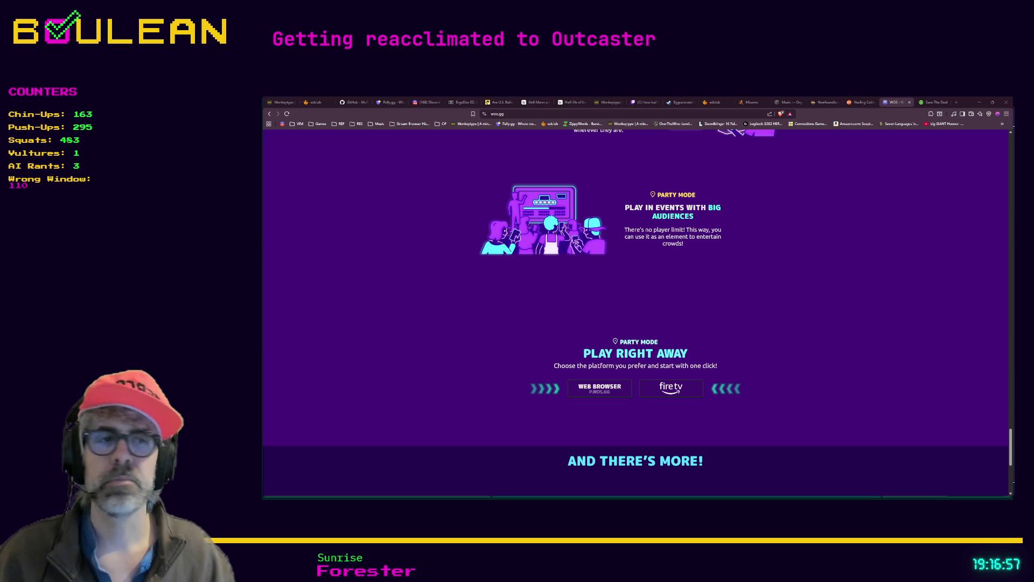
click(979, 103)
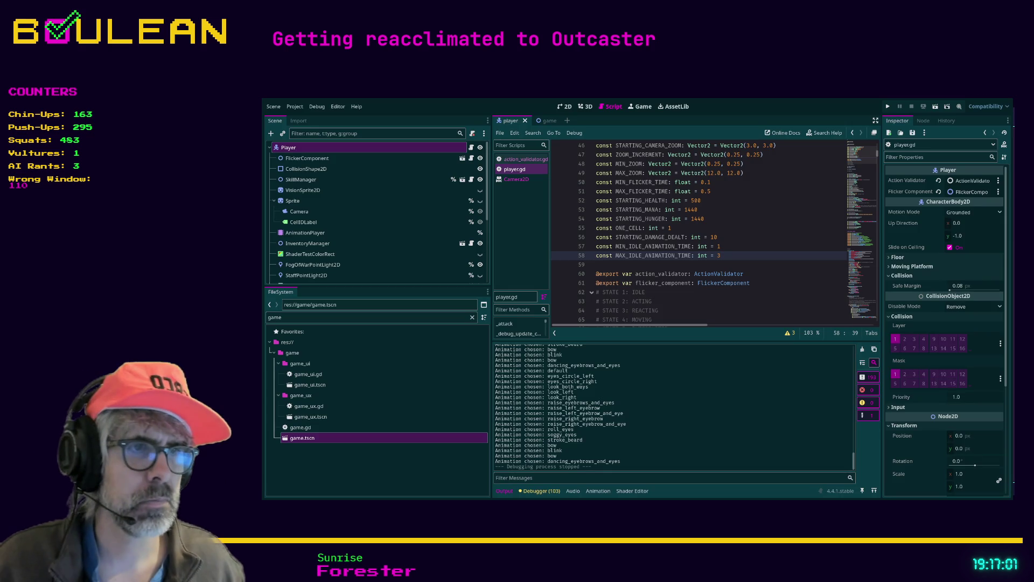
key(alt+Tab)
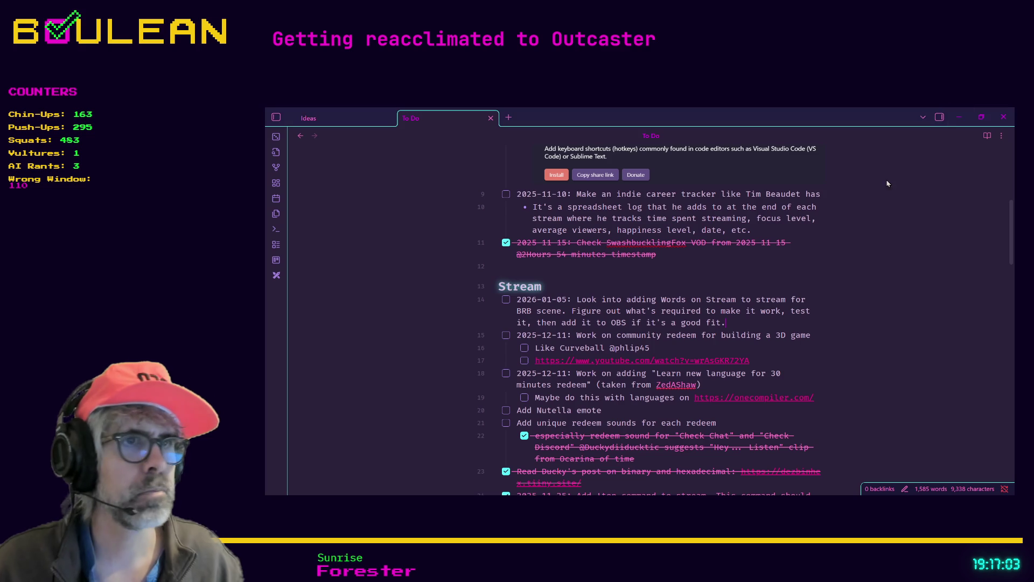
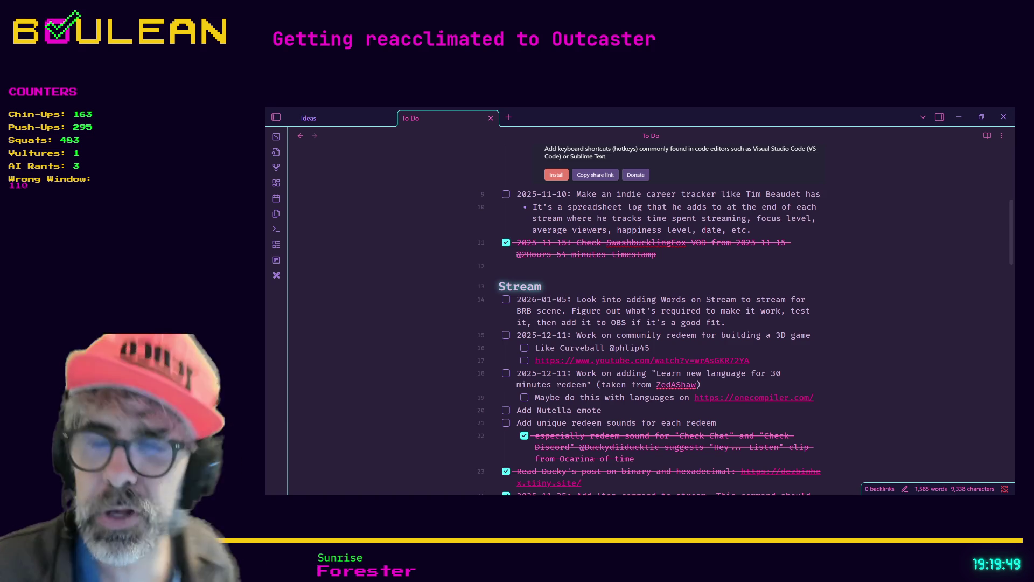
- Minimise the Obsidian To Do notes window so it no longer covers the stream overlay
key(alt+Tab)
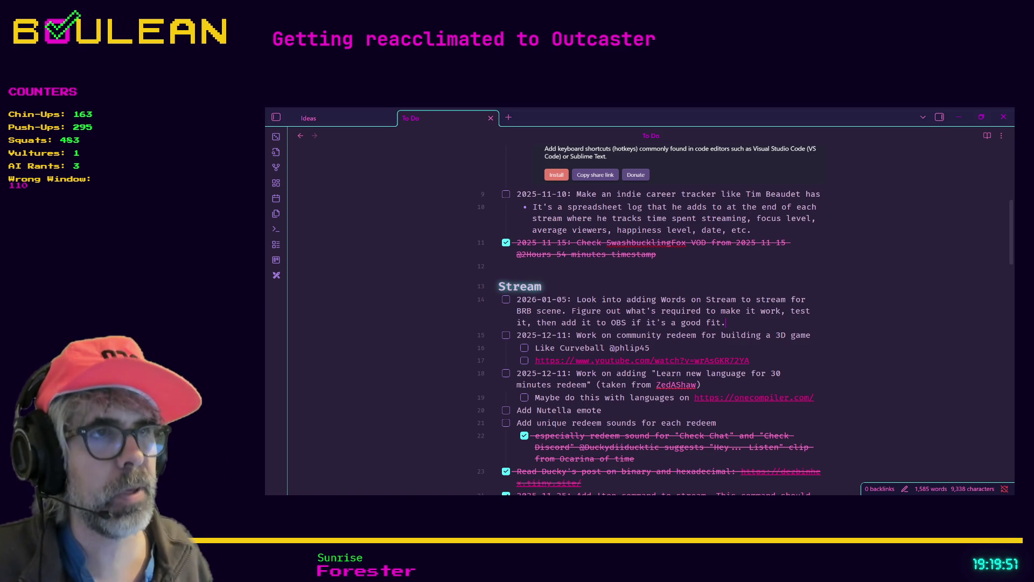
click(960, 117)
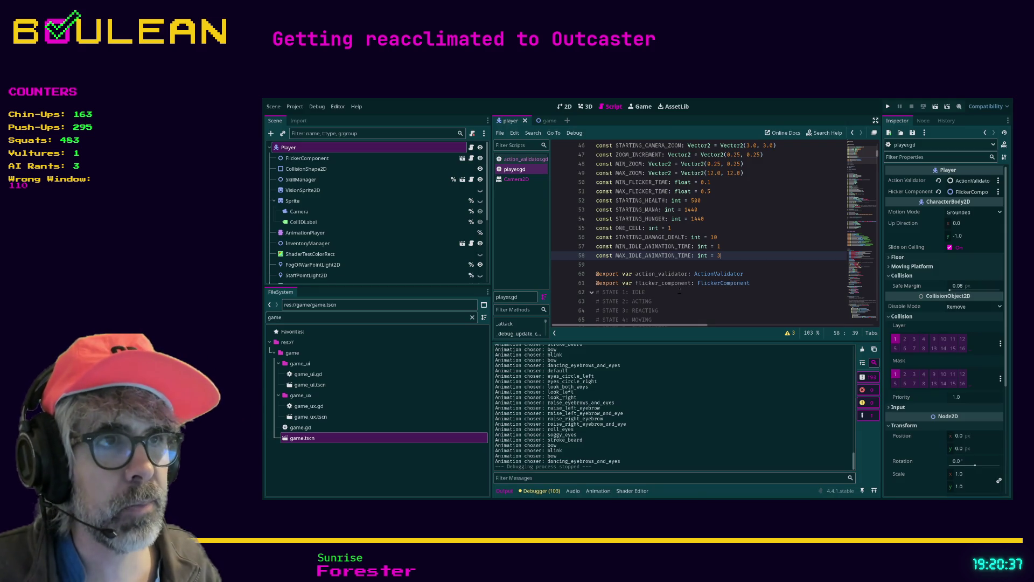
- Restore the Godot editor showing player.gd and focus the FileSystem filter field
click(682, 292)
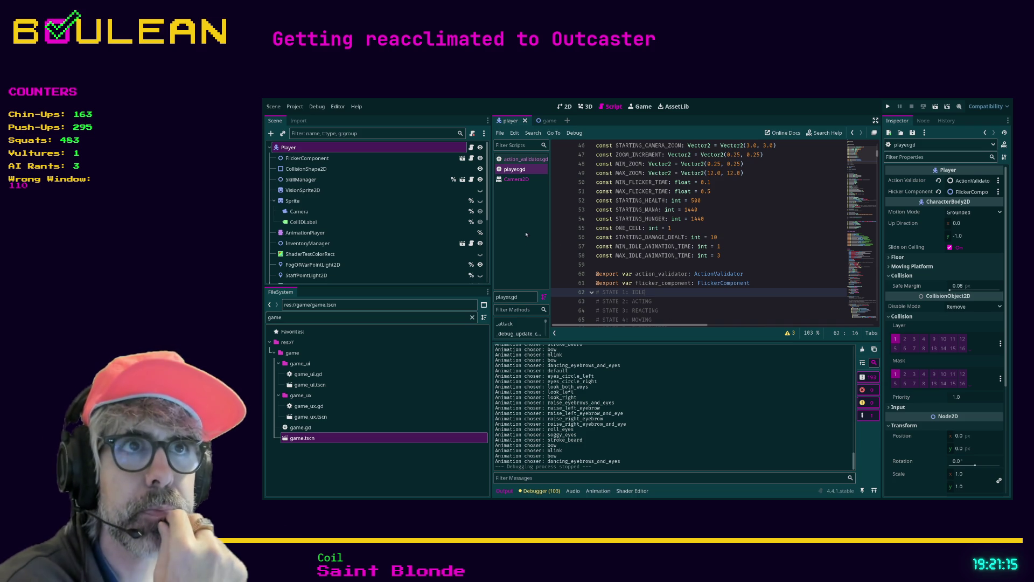
click(433, 317)
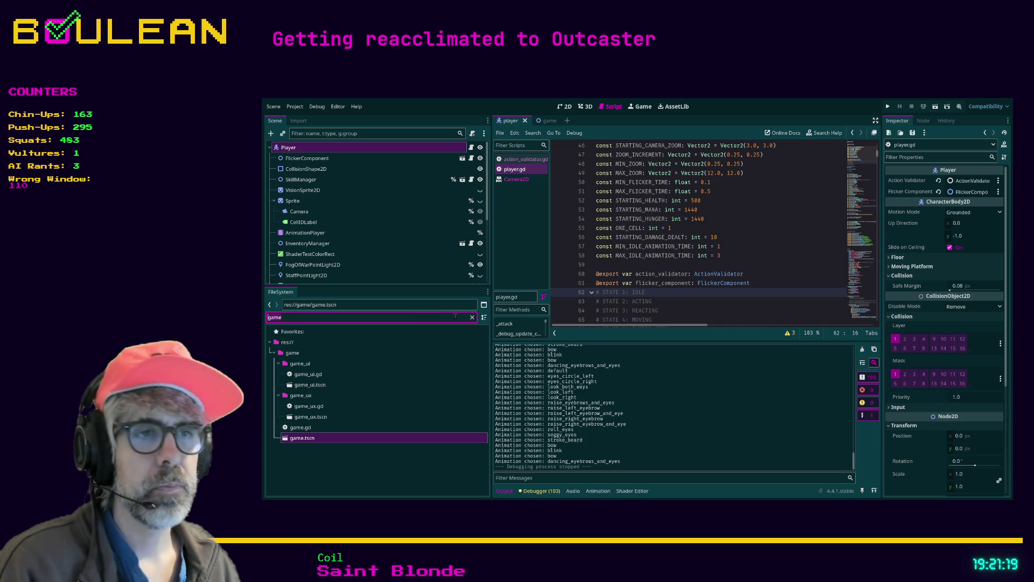
- Turn on distraction-free mode and close the Output panel so player.gd fills the window
scroll(680, 265, down, 7)
scroll(680, 265, down, 1)
click(701, 264)
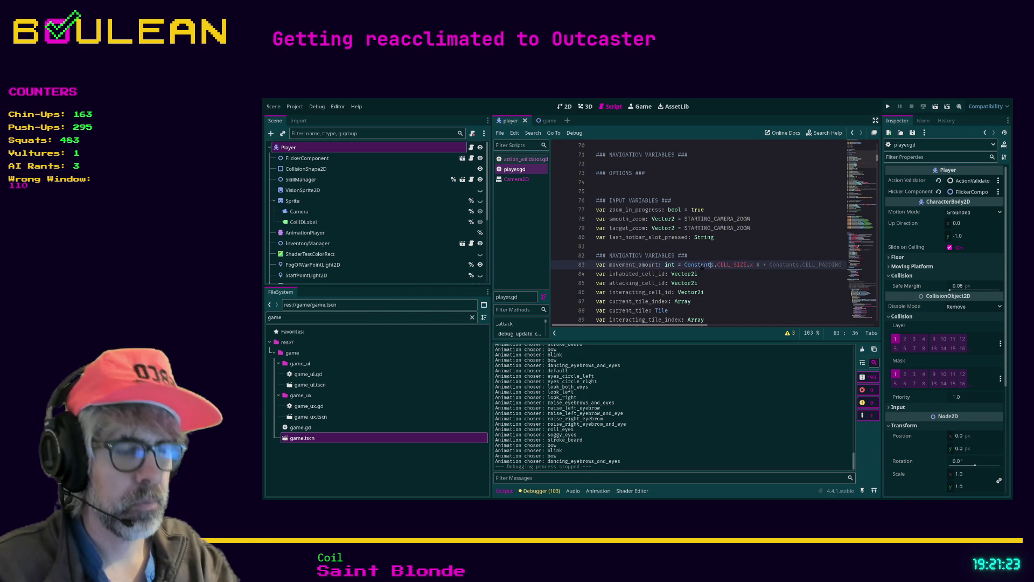
key(ctrl+shift+F11)
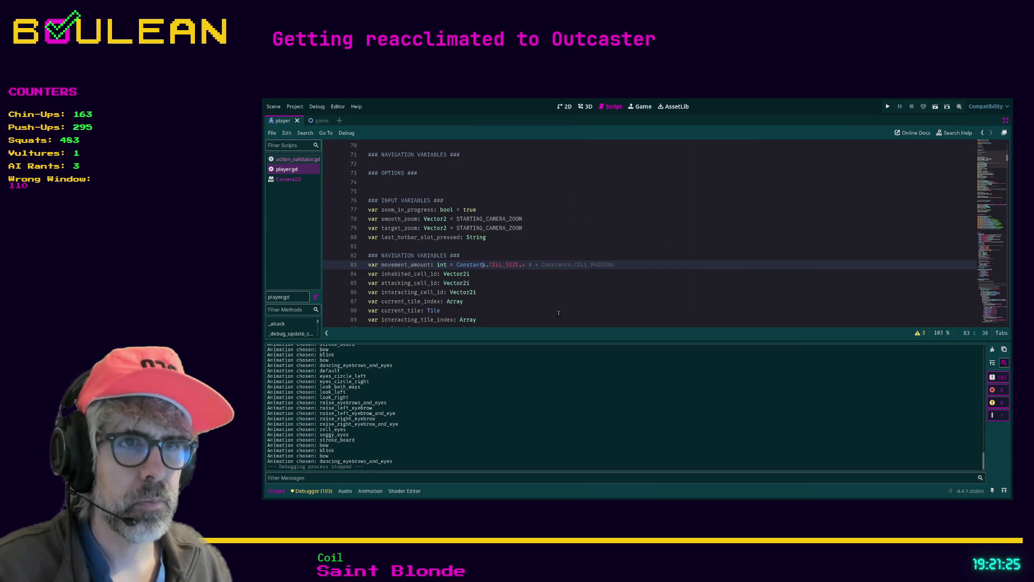
key(ctrl+j)
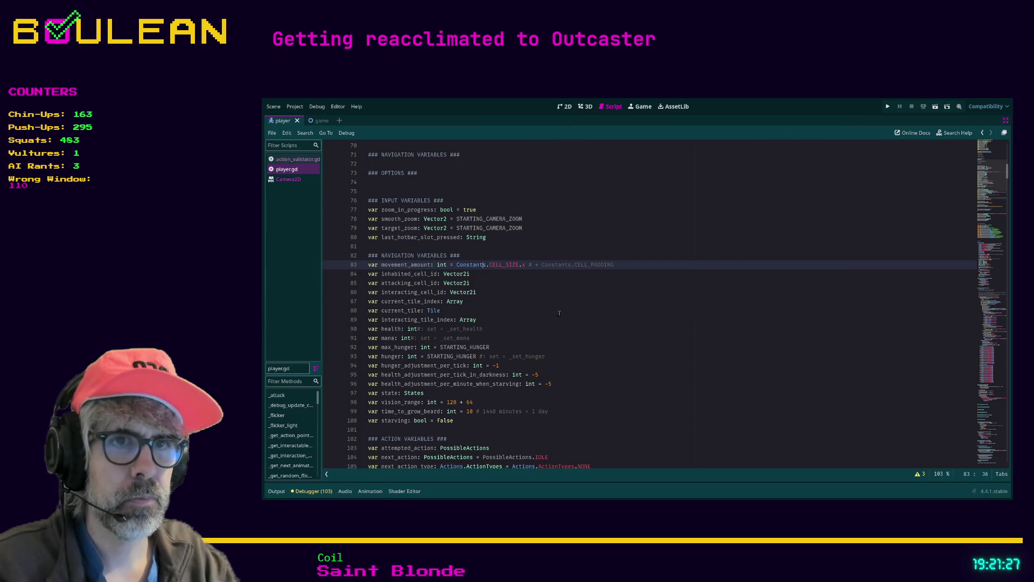
- Scroll the script list and open action_validator.gd
scroll(510, 295, down, 1)
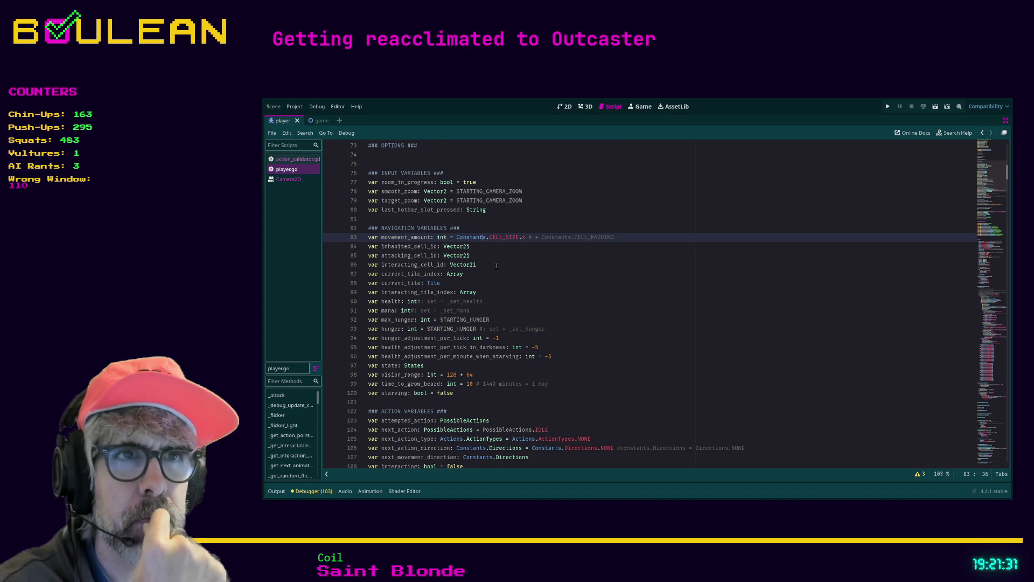
scroll(497, 265, down, 3)
scroll(497, 265, down, 20)
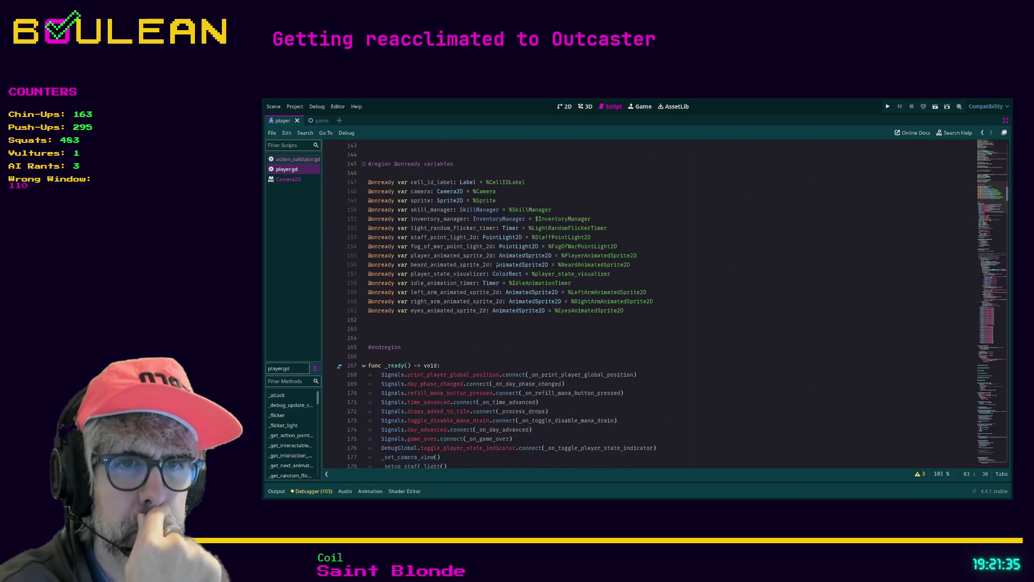
scroll(496, 265, down, 5)
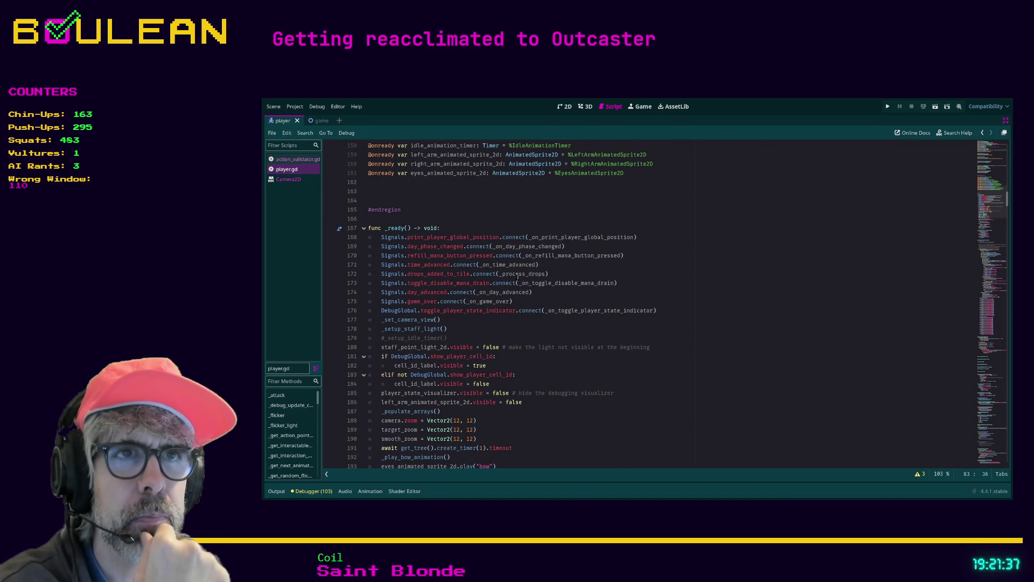
scroll(519, 275, down, 1)
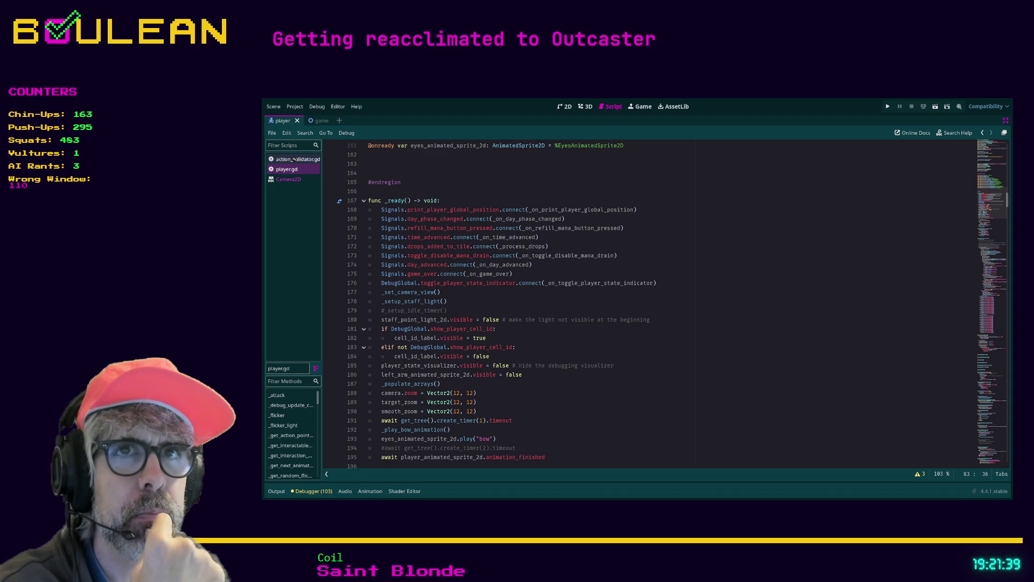
click(301, 160)
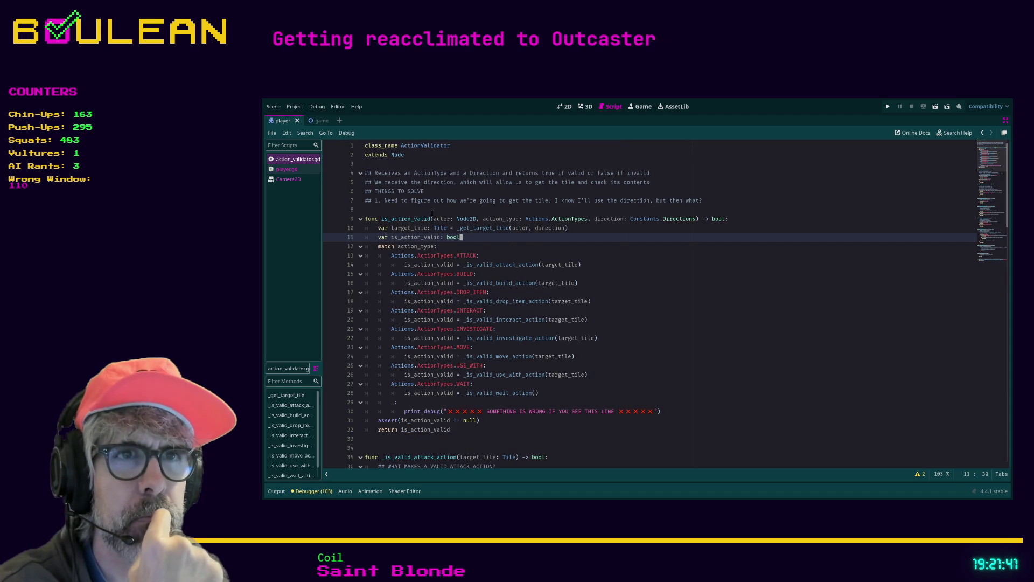
- Read the top of action_validator.gd, placing the caret after the ATTACK case on line 13
scroll(599, 253, down, 2)
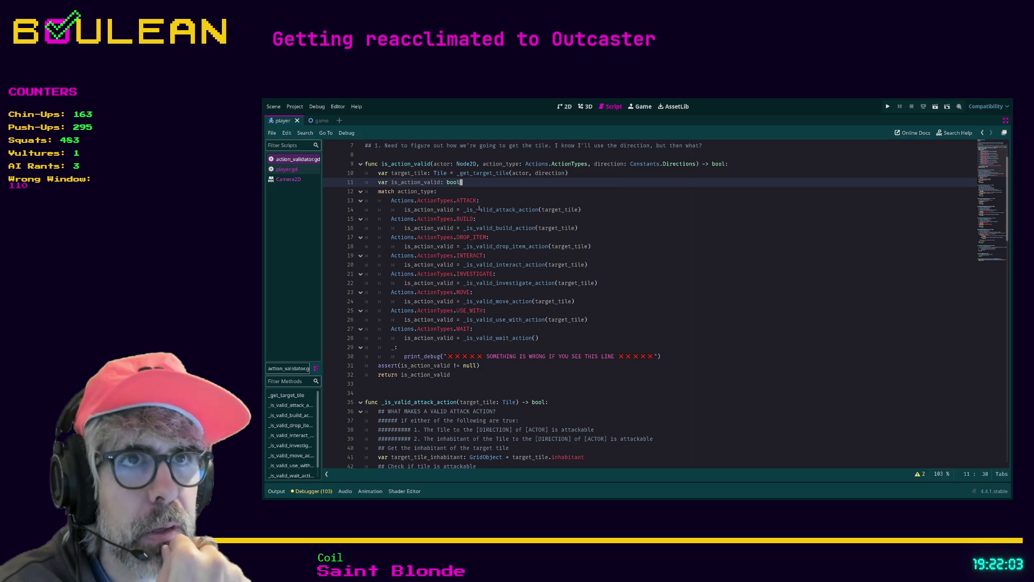
scroll(458, 232, up, 2)
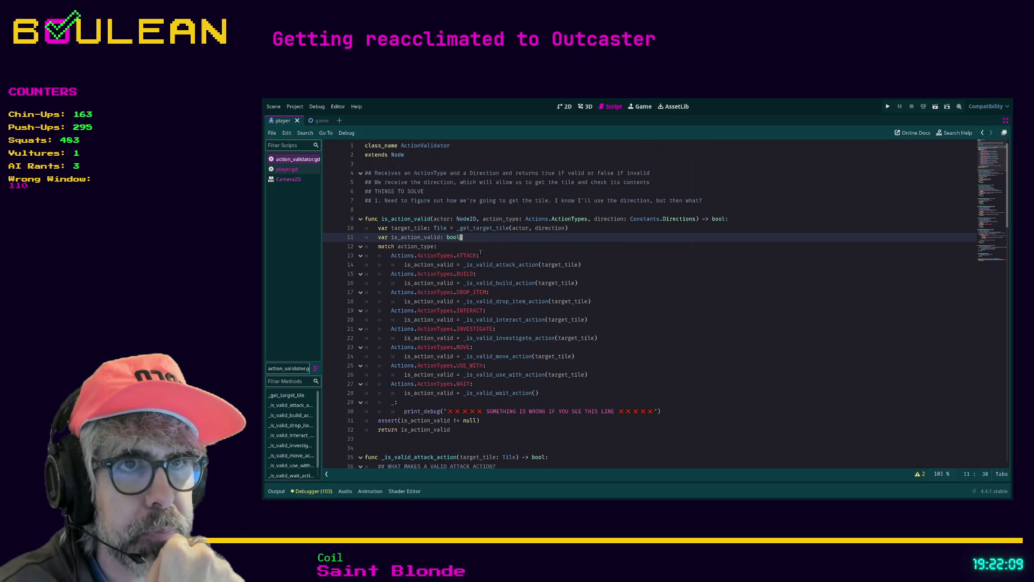
click(480, 255)
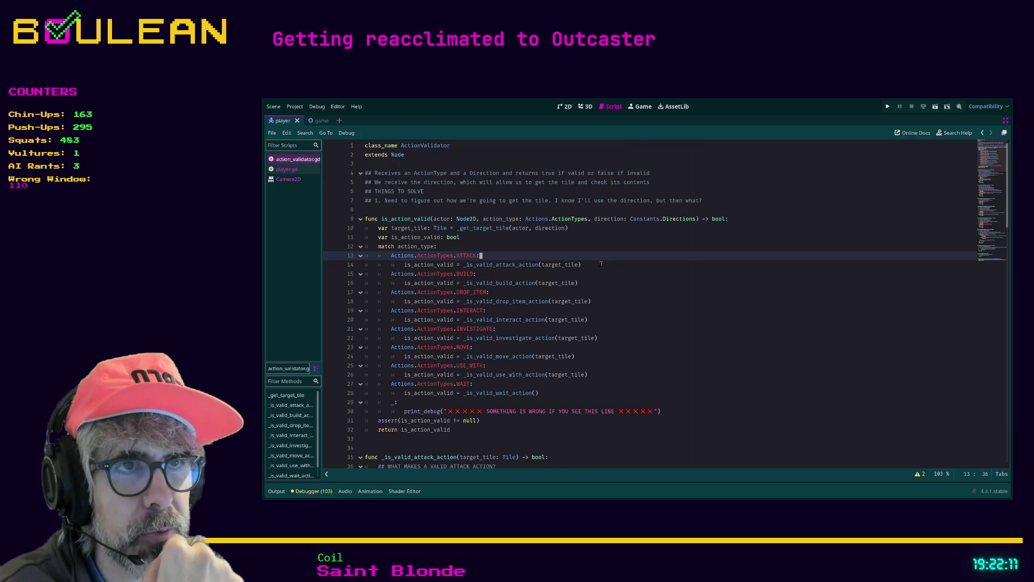
scroll(575, 263, down, 1)
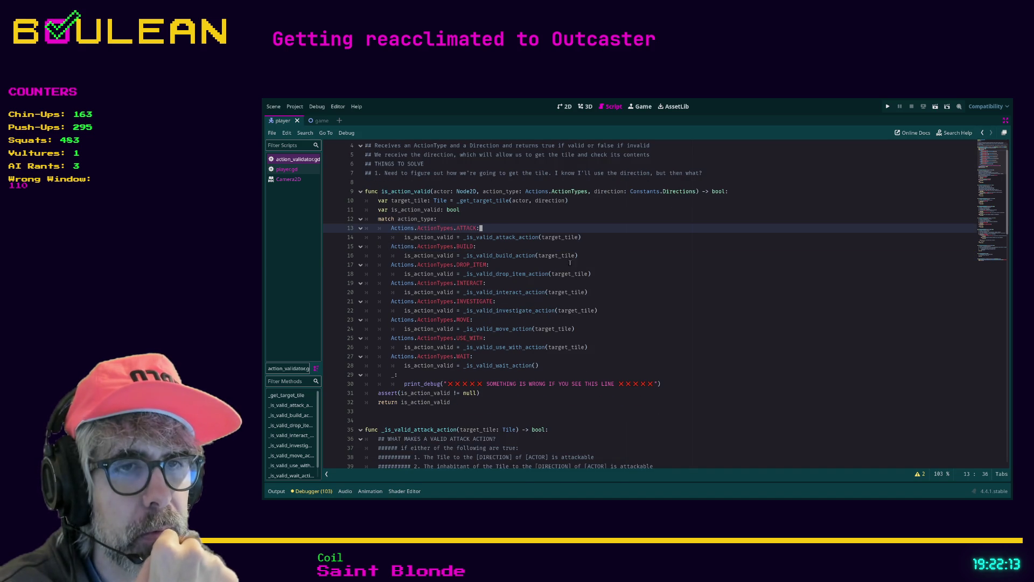
scroll(549, 269, up, 1)
scroll(511, 257, down, 4)
scroll(493, 243, down, 3)
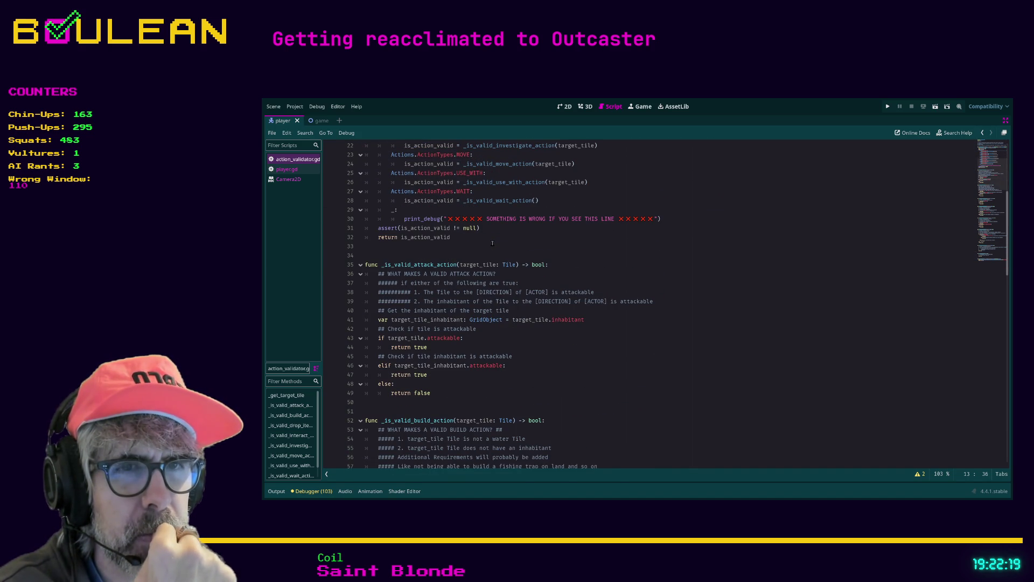
scroll(442, 296, up, 3)
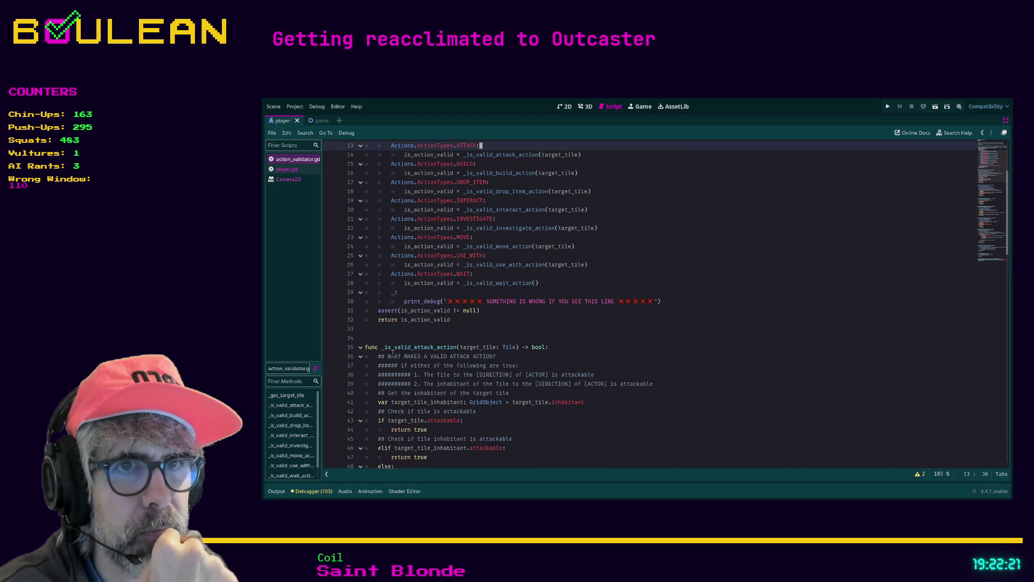
scroll(448, 338, up, 2)
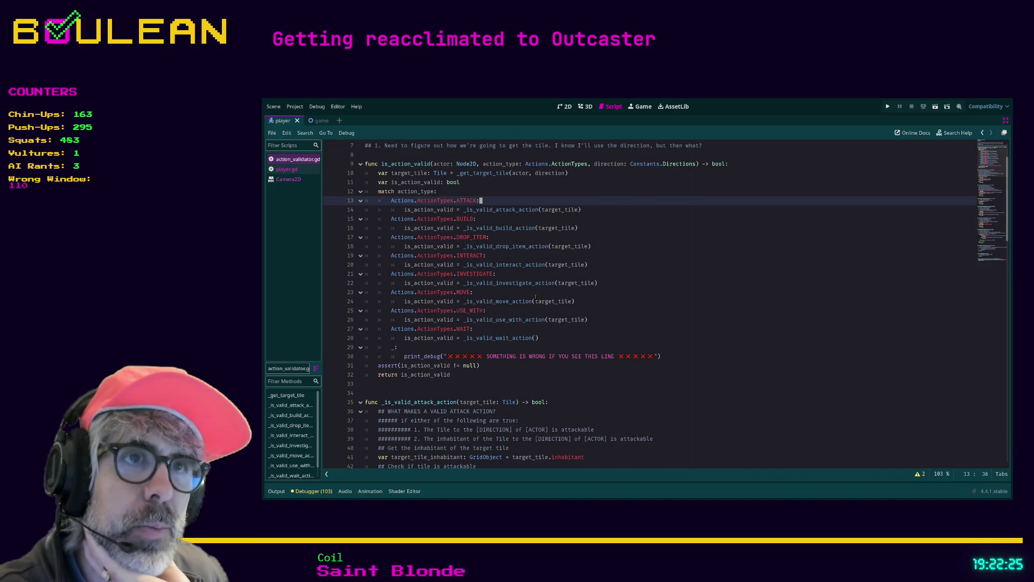
- Scroll to _is_valid_move_action and _is_valid_use_with_action, zooming the editor to 118%
scroll(467, 314, down, 13)
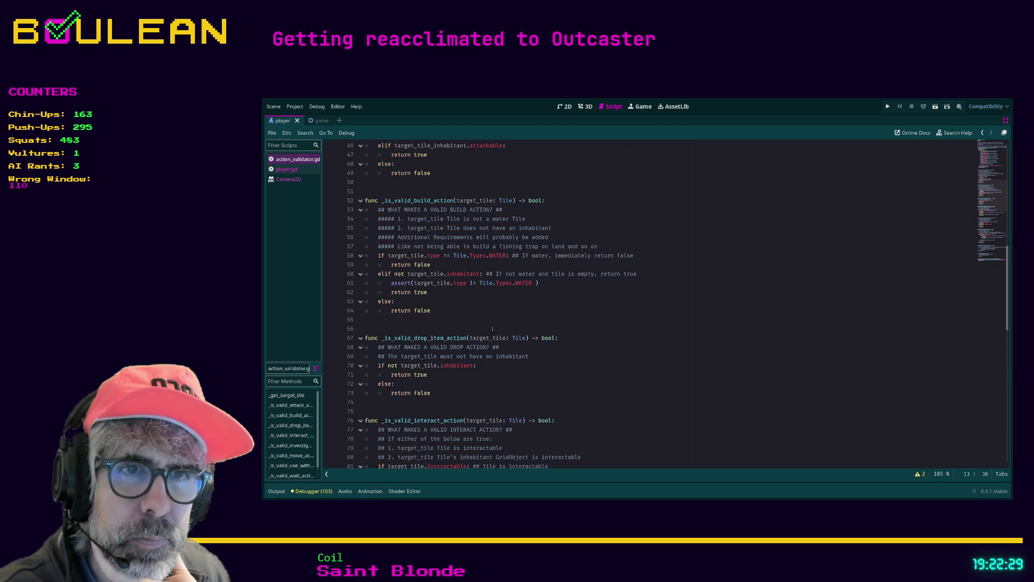
scroll(457, 336, down, 5)
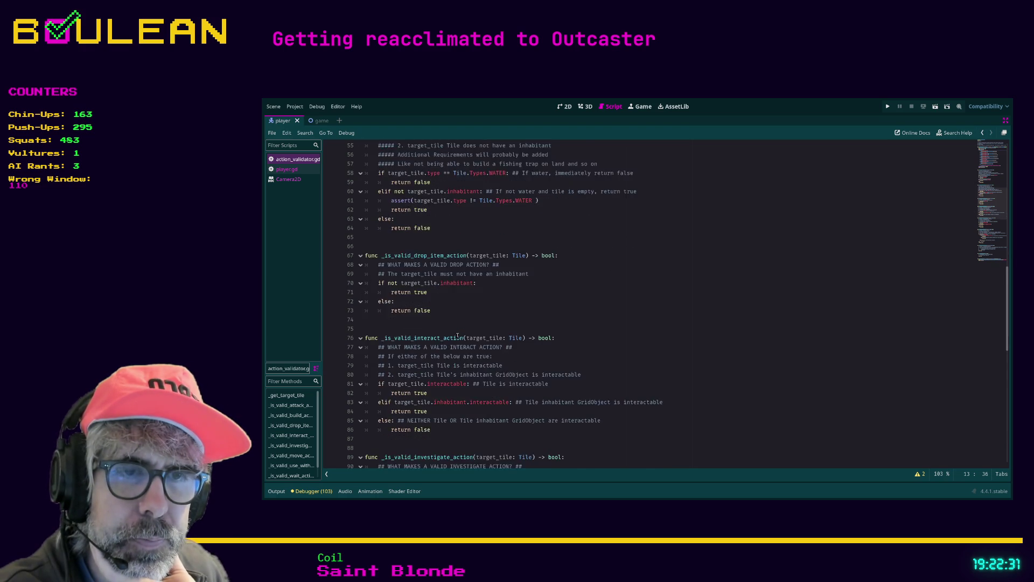
scroll(458, 335, down, 1)
scroll(457, 336, down, 4)
scroll(457, 335, down, 5)
scroll(458, 335, down, 2)
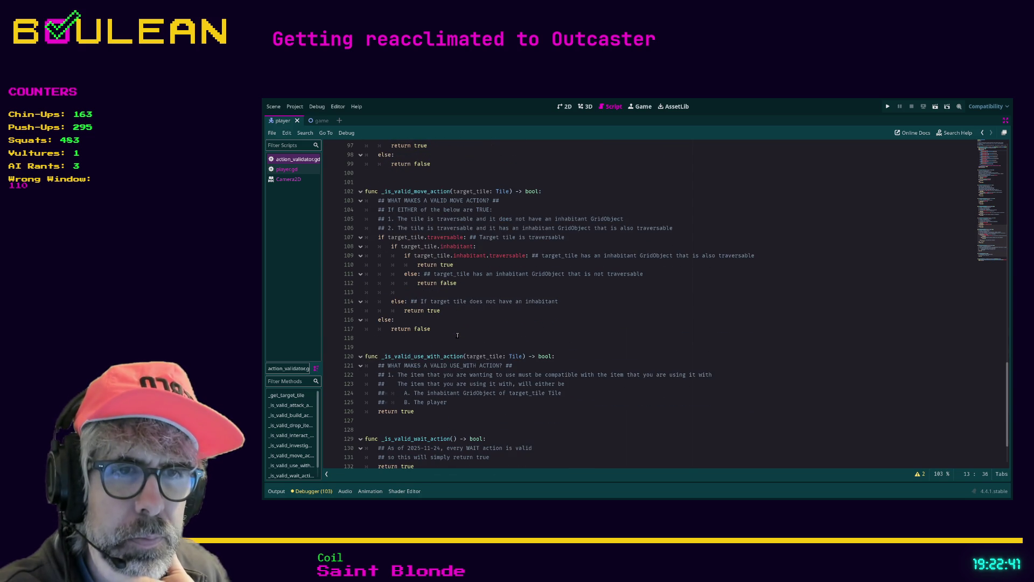
scroll(457, 336, down, 2)
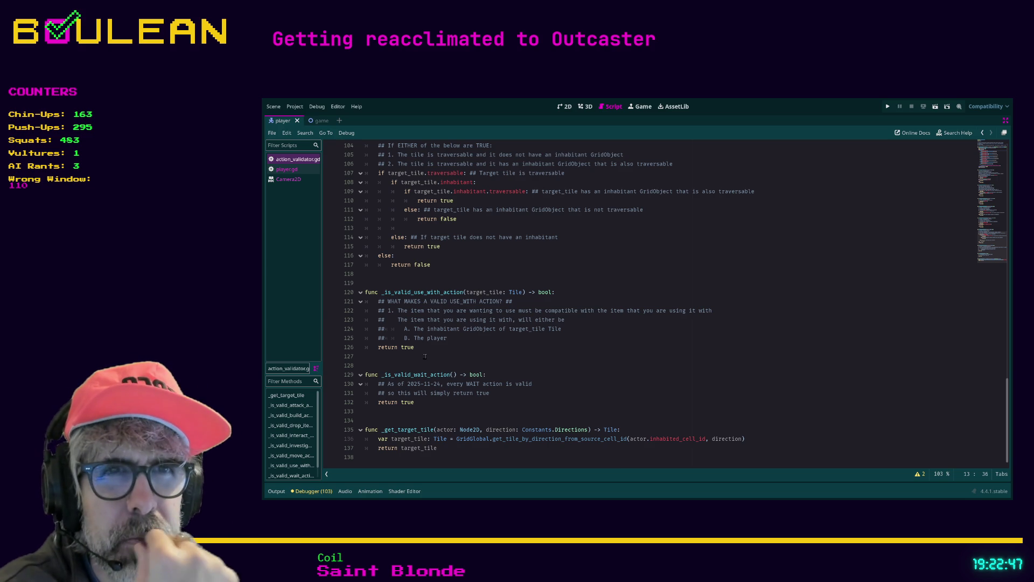
scroll(424, 356, up, 2)
scroll(424, 356, up, 1)
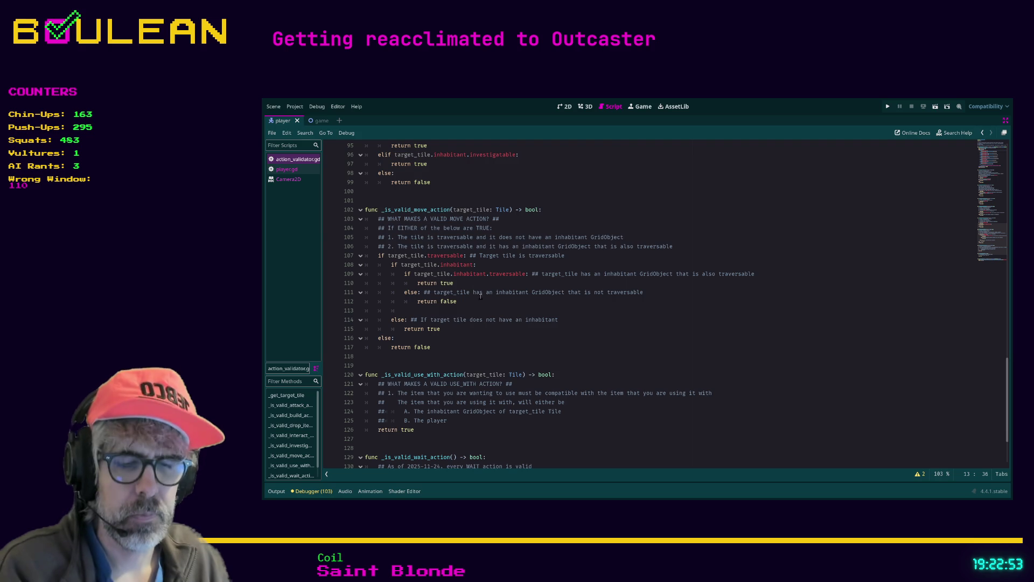
ctrl+scroll(489, 305, up, 2)
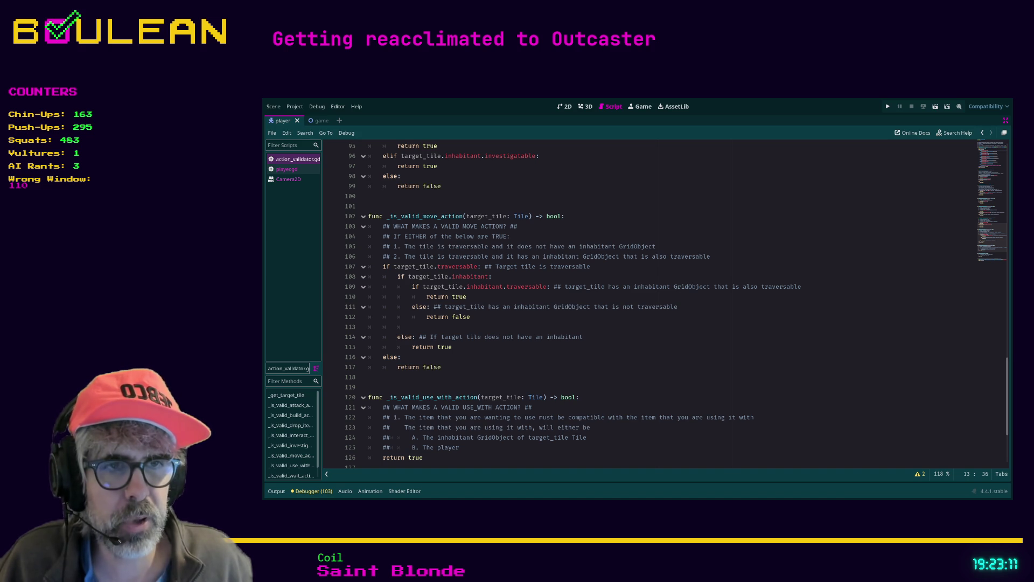
click(504, 387)
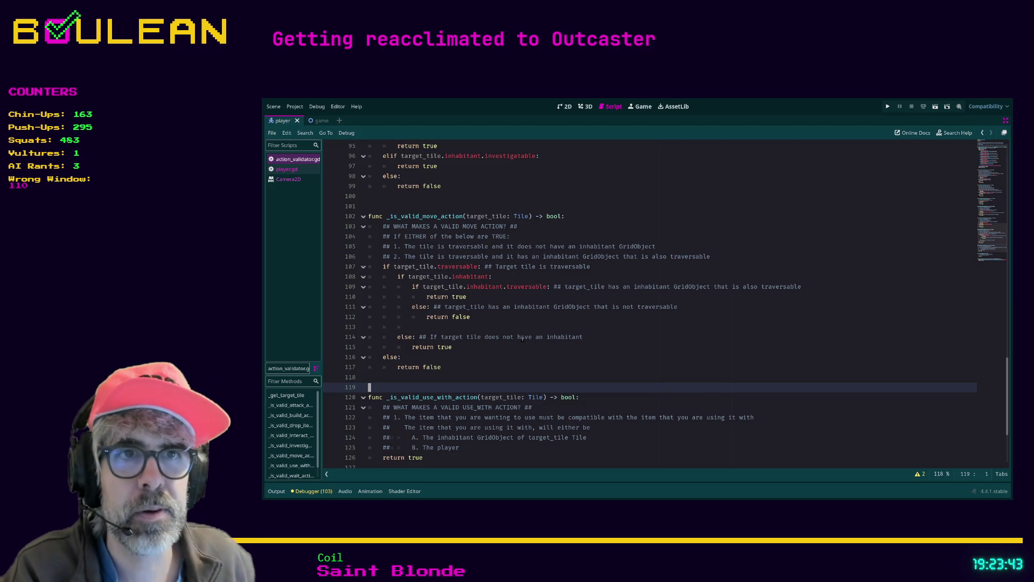
scroll(580, 359, down, 1)
scroll(580, 360, down, 1)
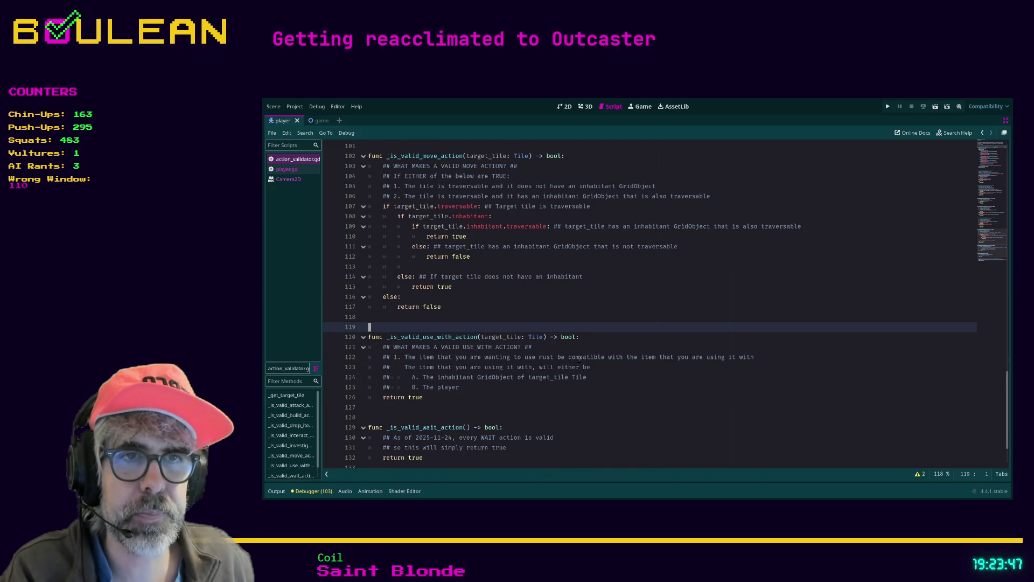
scroll(580, 360, down, 1)
scroll(580, 360, up, 3)
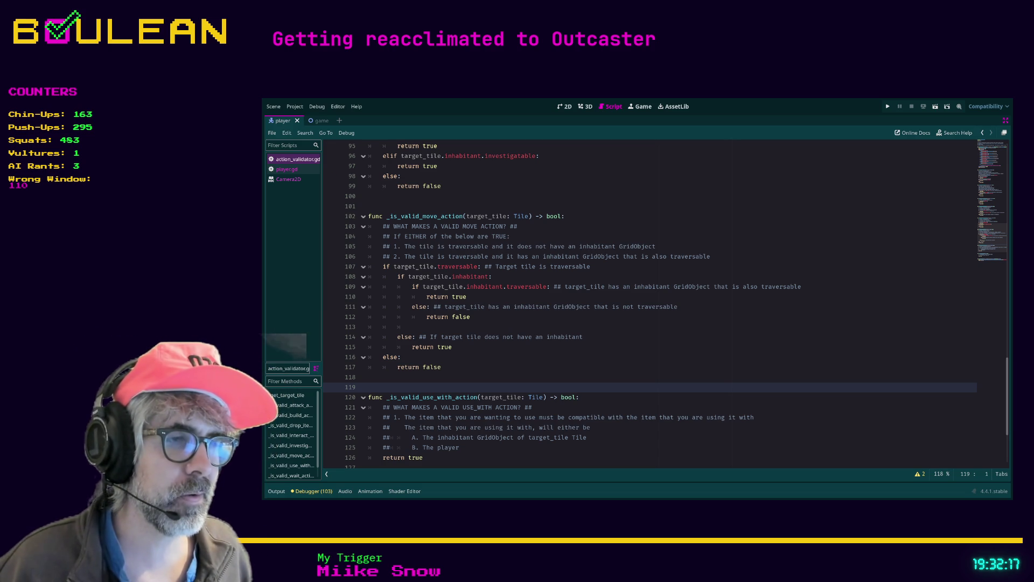
- Review _is_valid_use_with_action at lines 120 and 126, then switch to the browser
click(643, 398)
scroll(643, 400, down, 3)
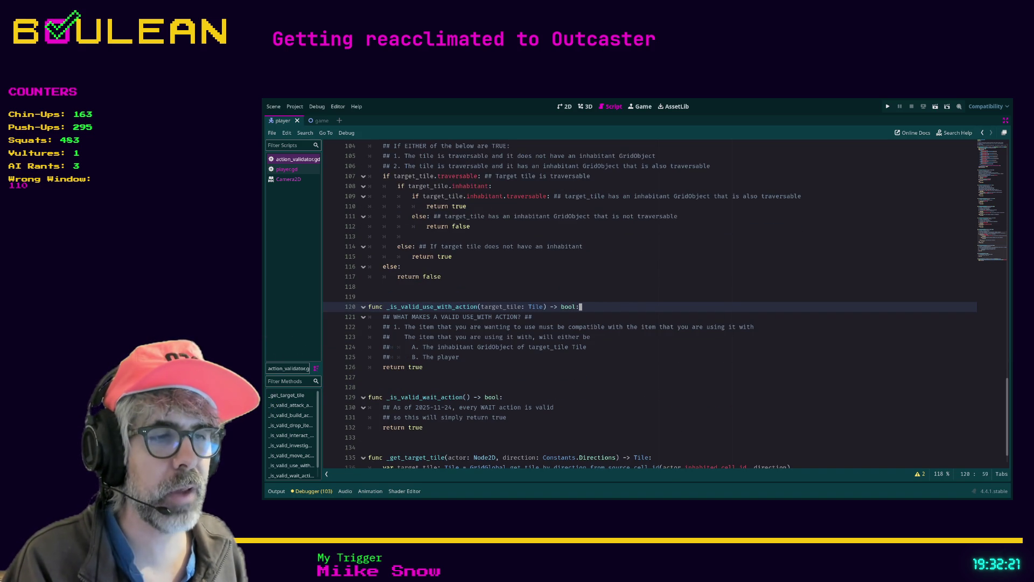
click(588, 367)
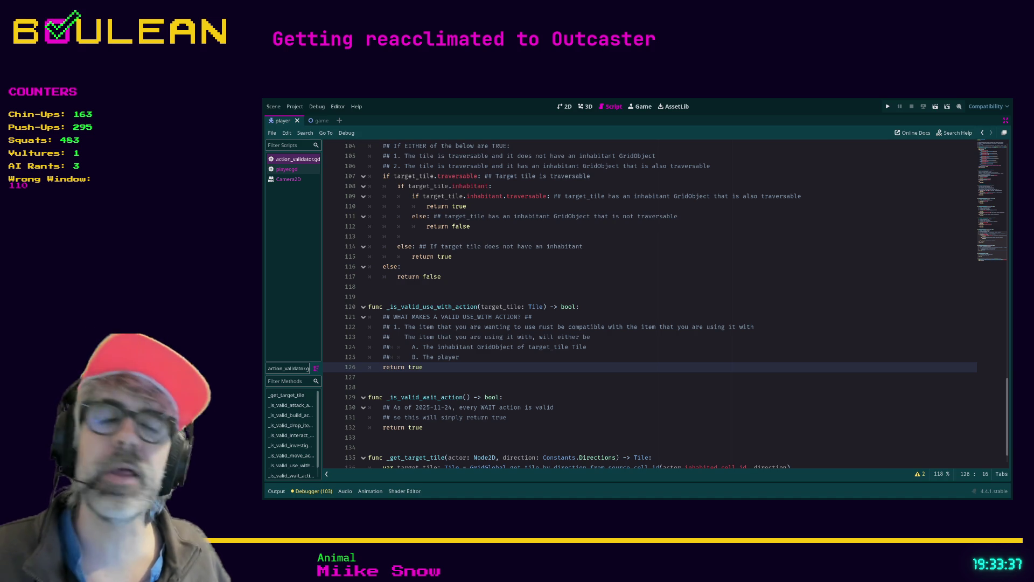
key(alt+Tab)
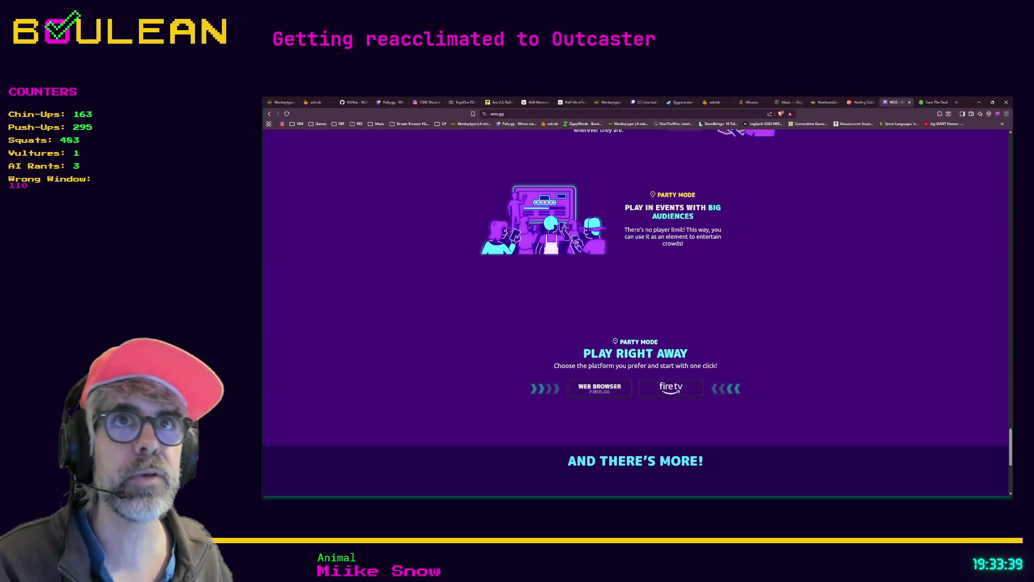
- Switch to the Discord browser tab showing the enlarged Nutella-jar image
click(423, 102)
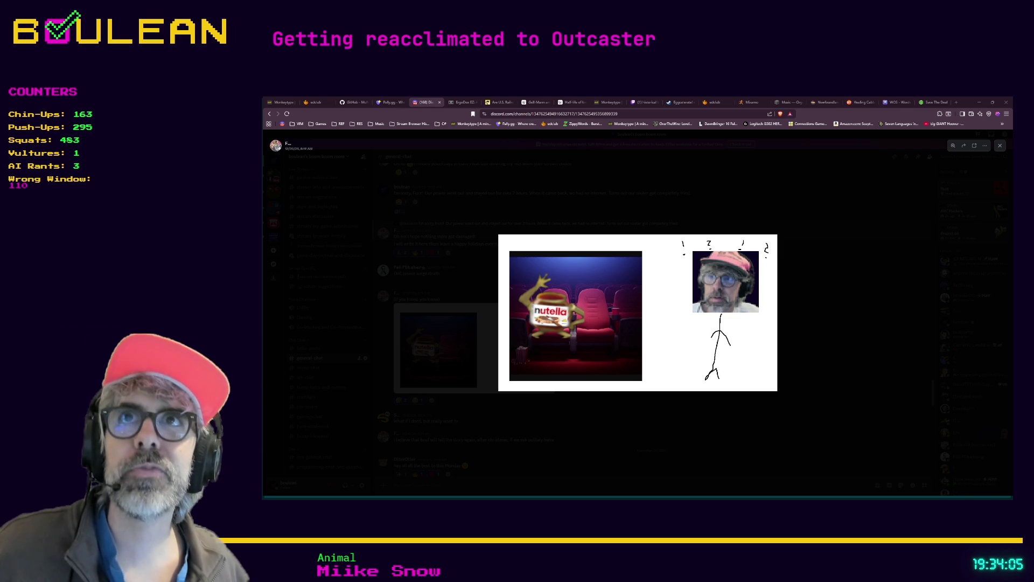
- Close the enlarged image and scroll general-chat to the Christmas and New Year messages
click(619, 407)
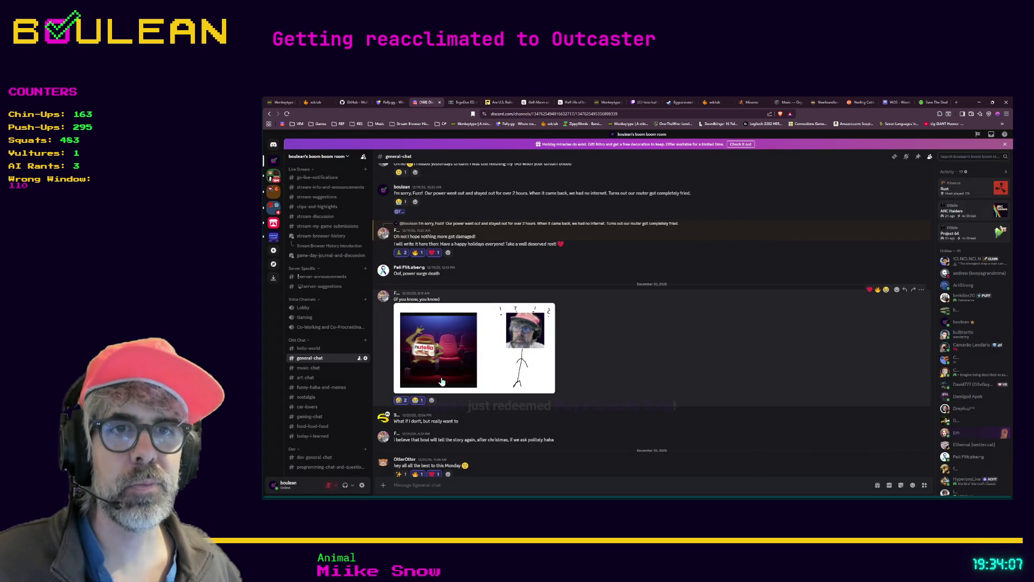
scroll(494, 392, down, 10)
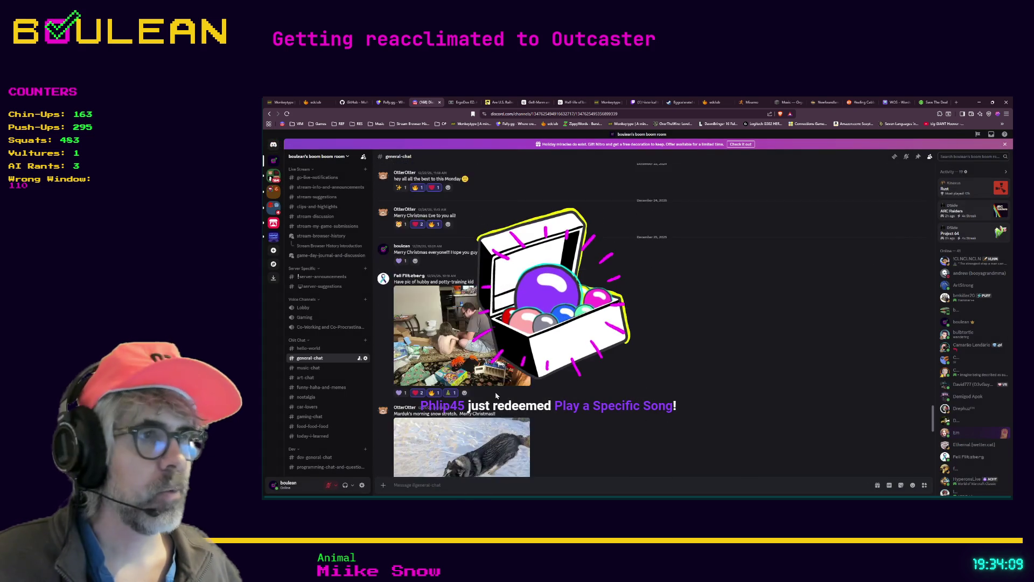
scroll(505, 410, down, 5)
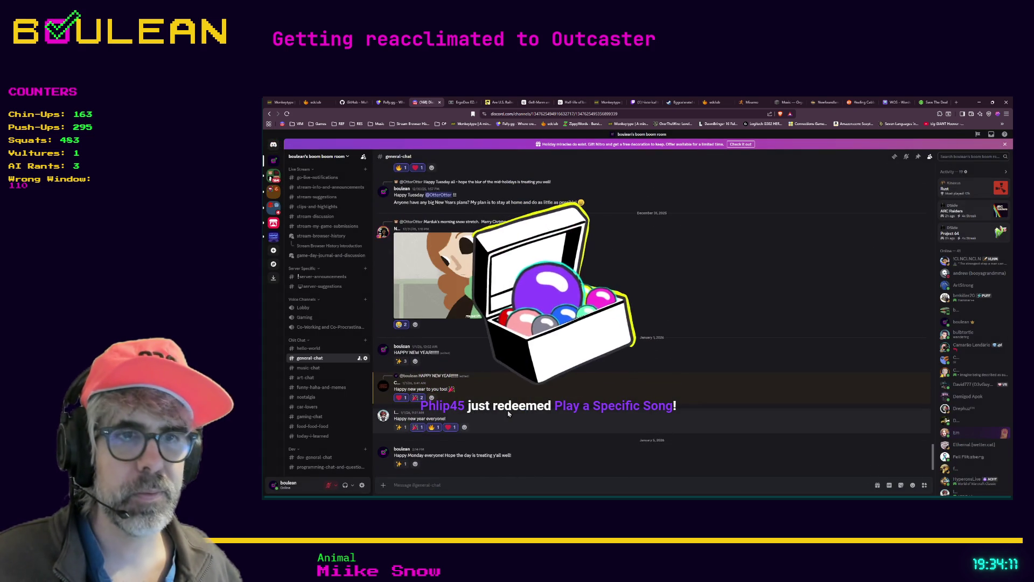
scroll(332, 330, up, 2)
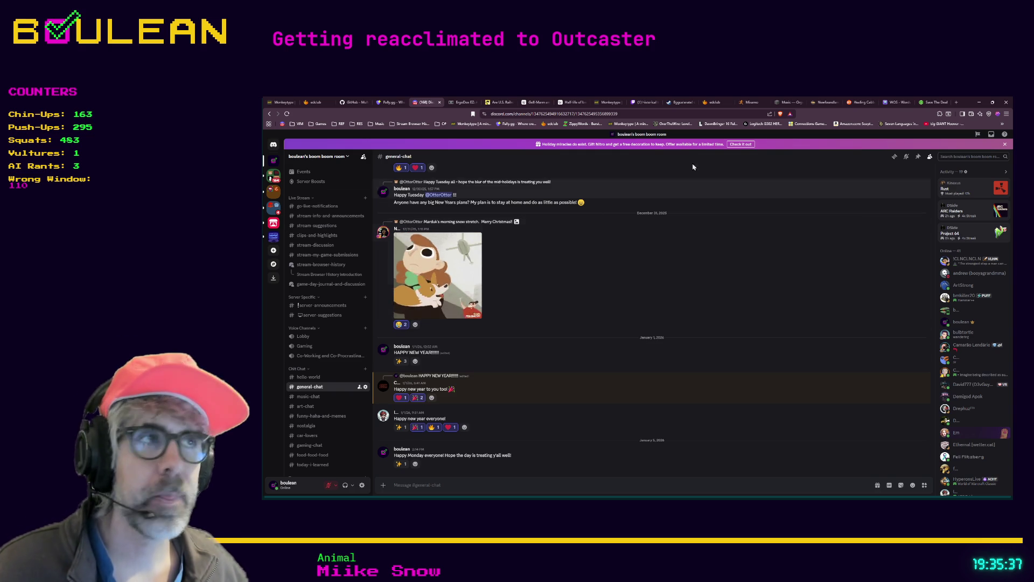
- Minimise the browser and put the caret on line 126 of action_validator.gd
click(979, 102)
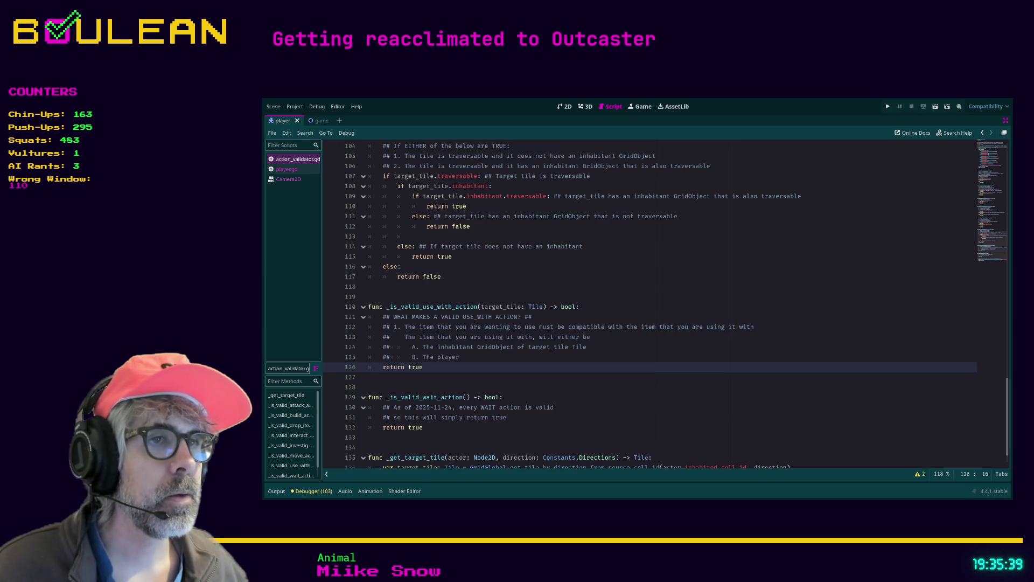
click(590, 365)
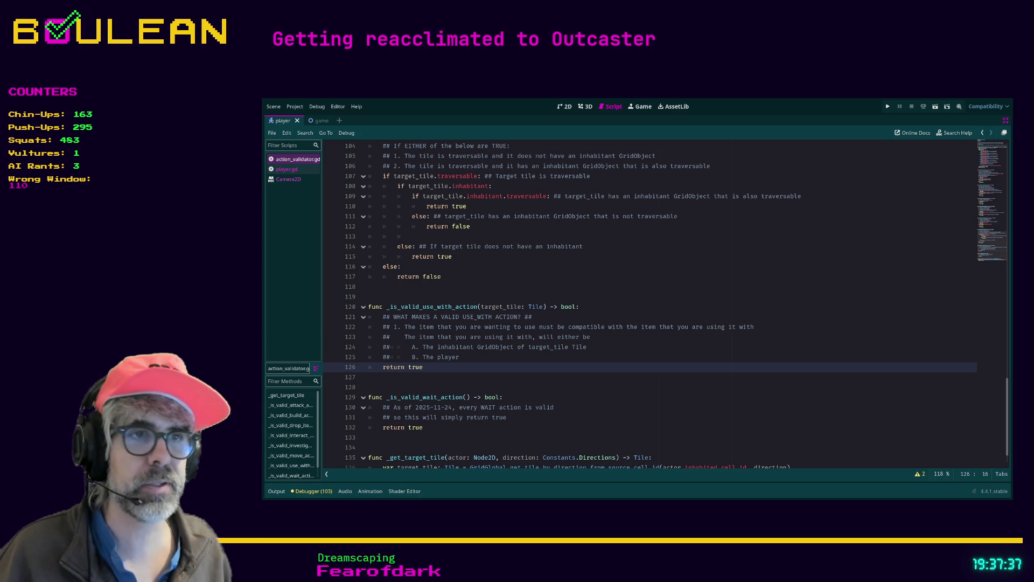
- Comment _is_valid_use_with_action: items must be compatible, targeting the tile's inhabitant or the player
click(574, 387)
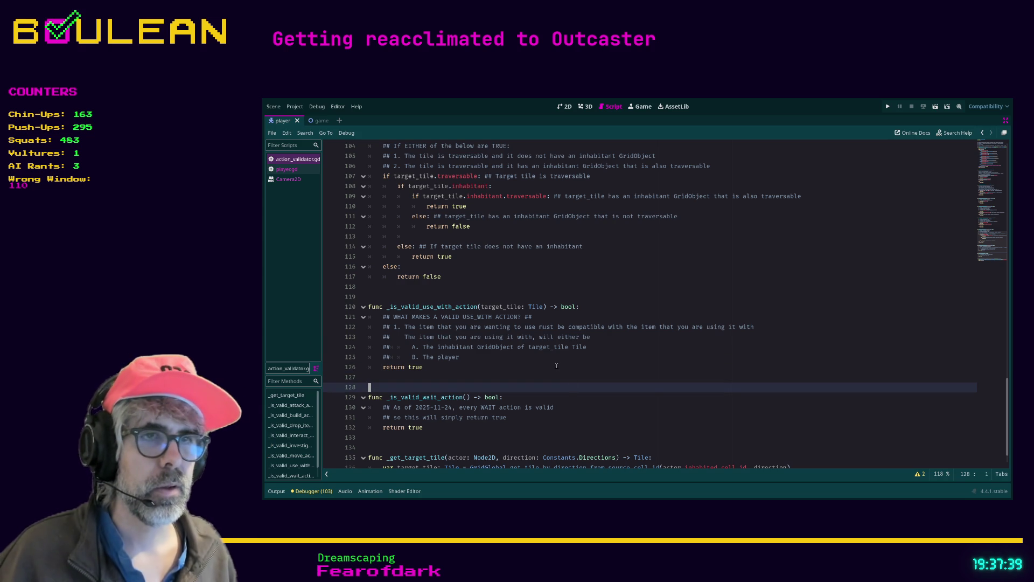
click(500, 360)
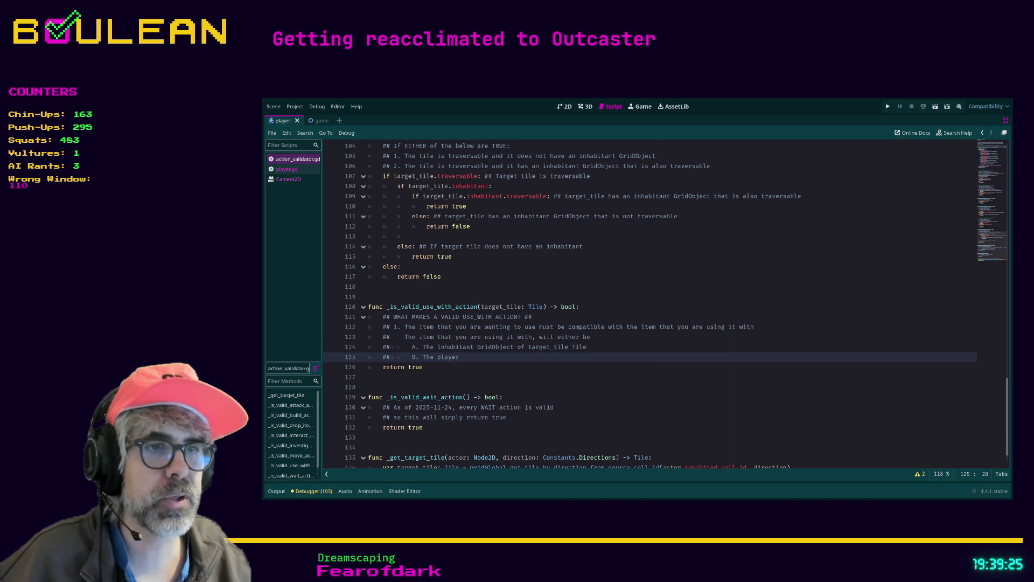
key(alt+Tab)
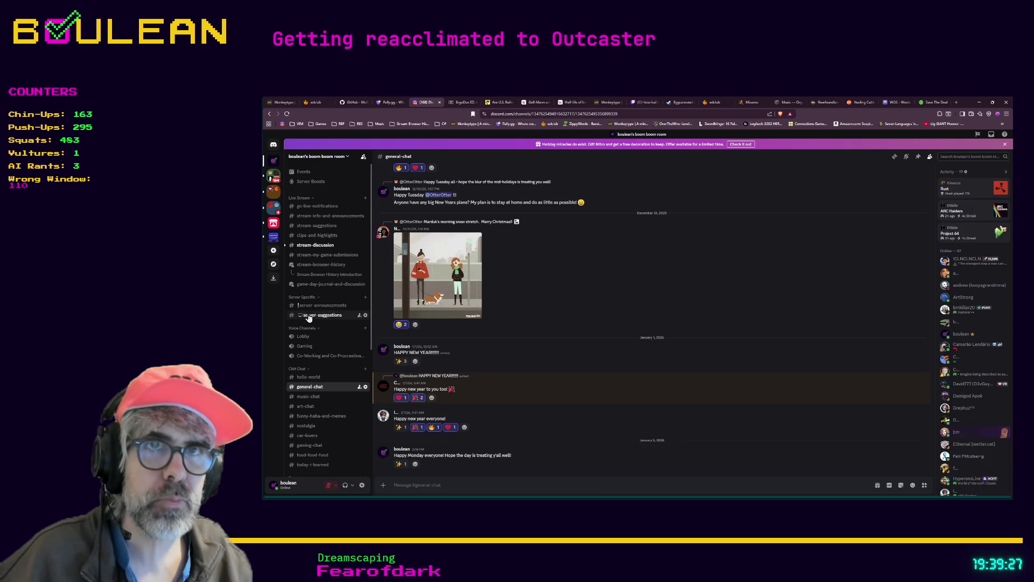
- Open a new browser tab and enter 'discord' in its address bar
scroll(323, 319, down, 5)
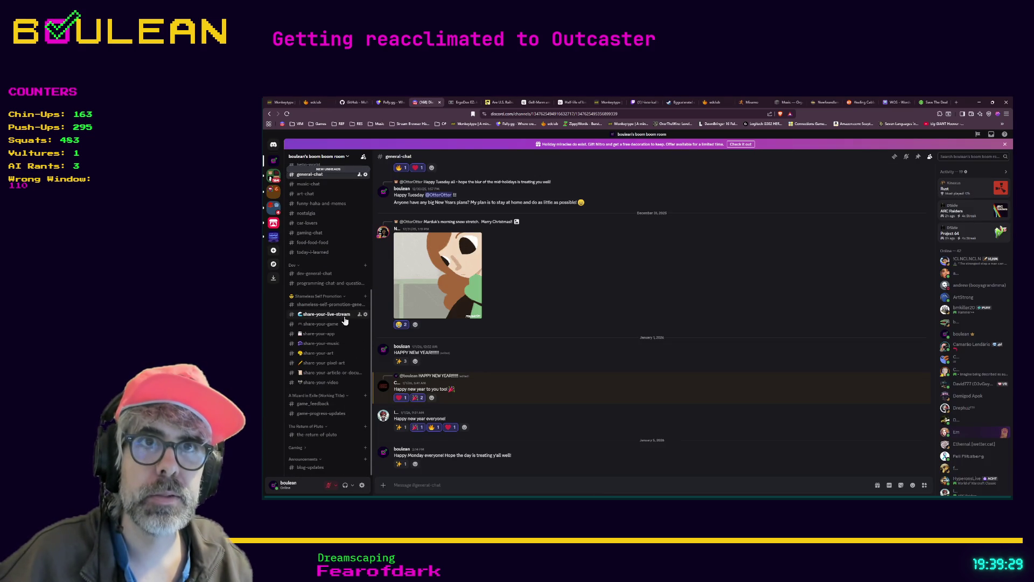
scroll(338, 320, up, 5)
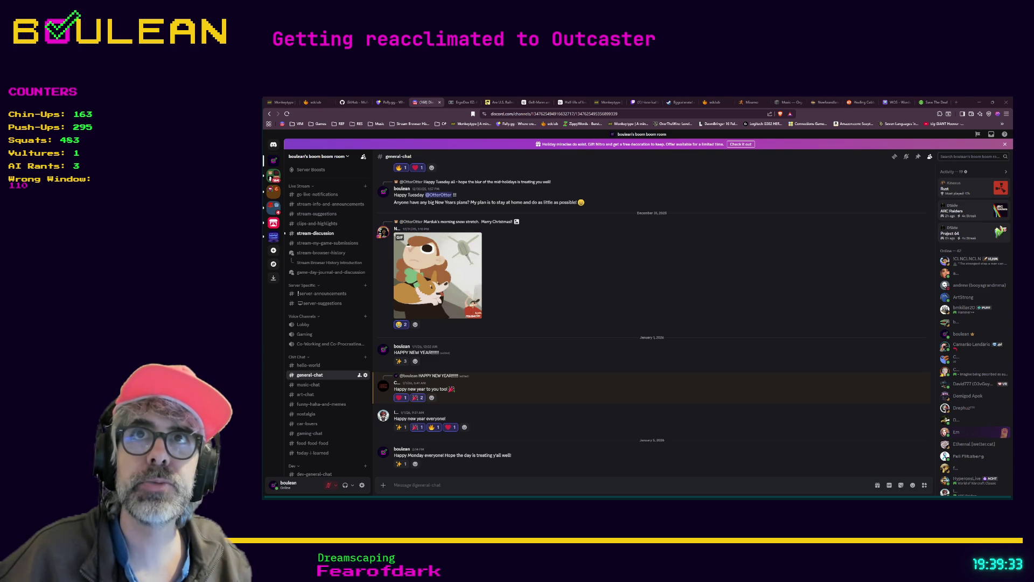
click(956, 102)
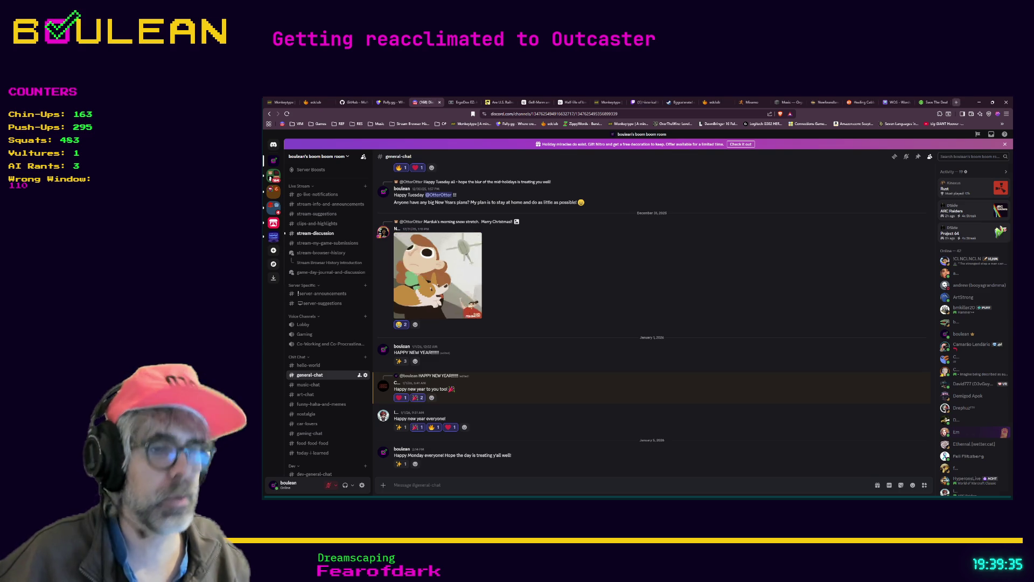
text(discord.com/channels/1347625494916632717/1419445051997683862)
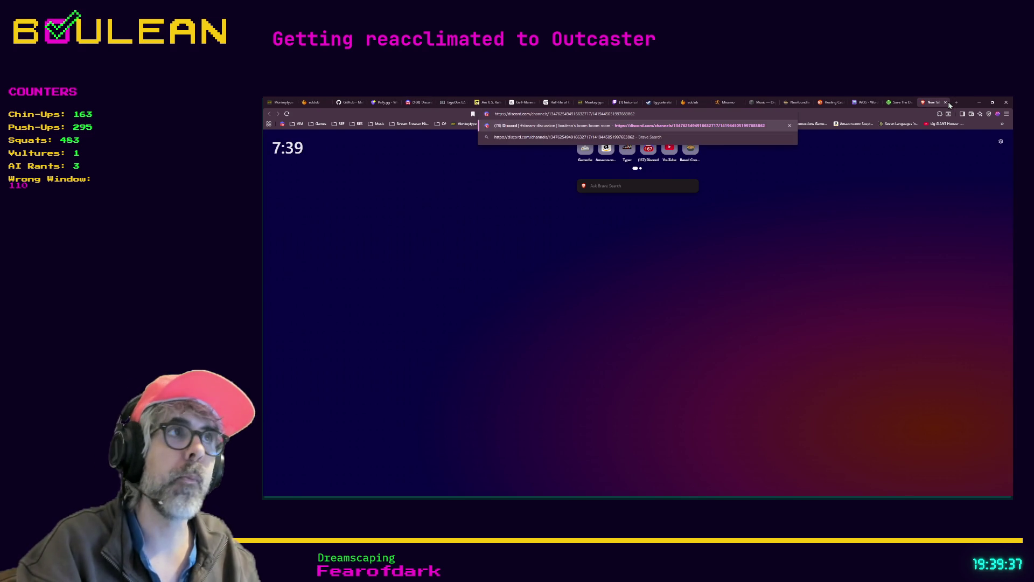
key(Return)
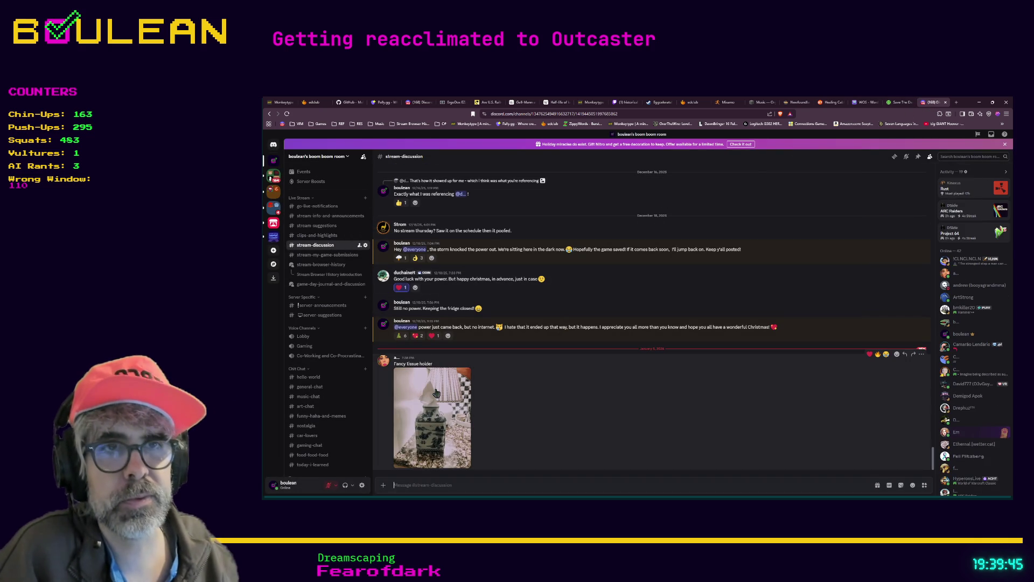
- Open the Fancy tissue holder thumbnail to view the porcelain tissue box photo enlarged
click(438, 389)
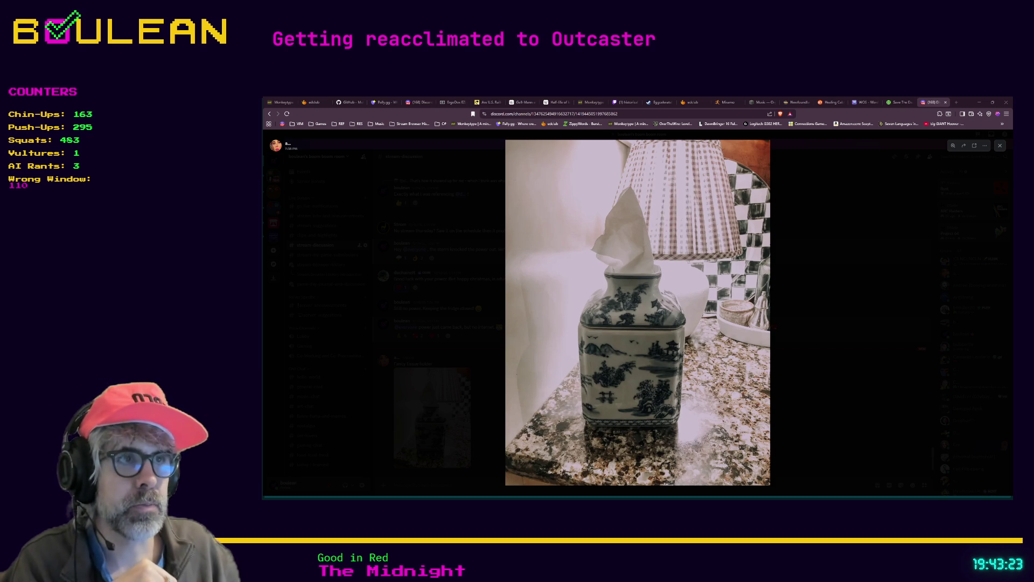
- Return to Godot's script editor showing action_validator.gd
click(979, 102)
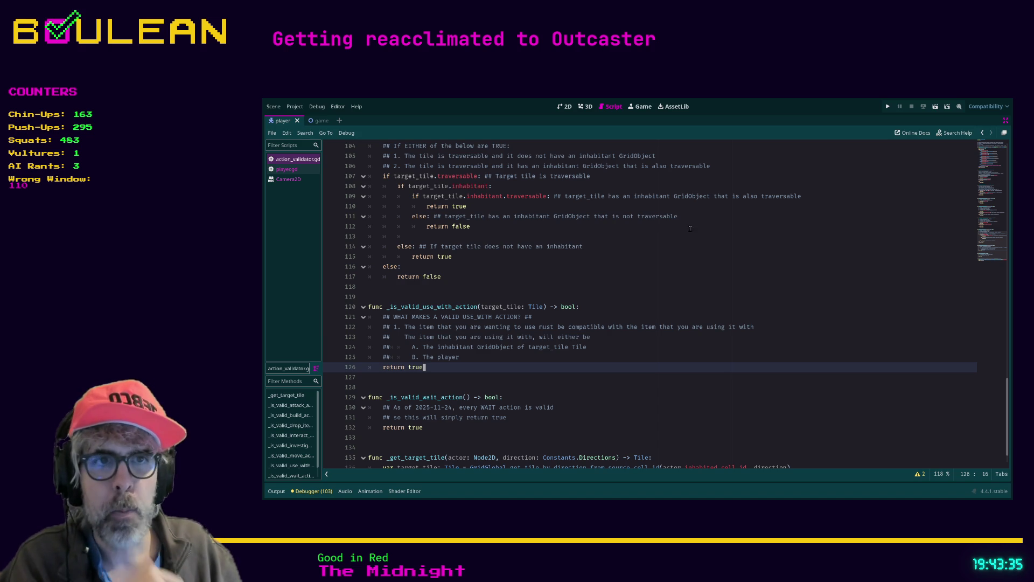
scroll(555, 323, up, 4)
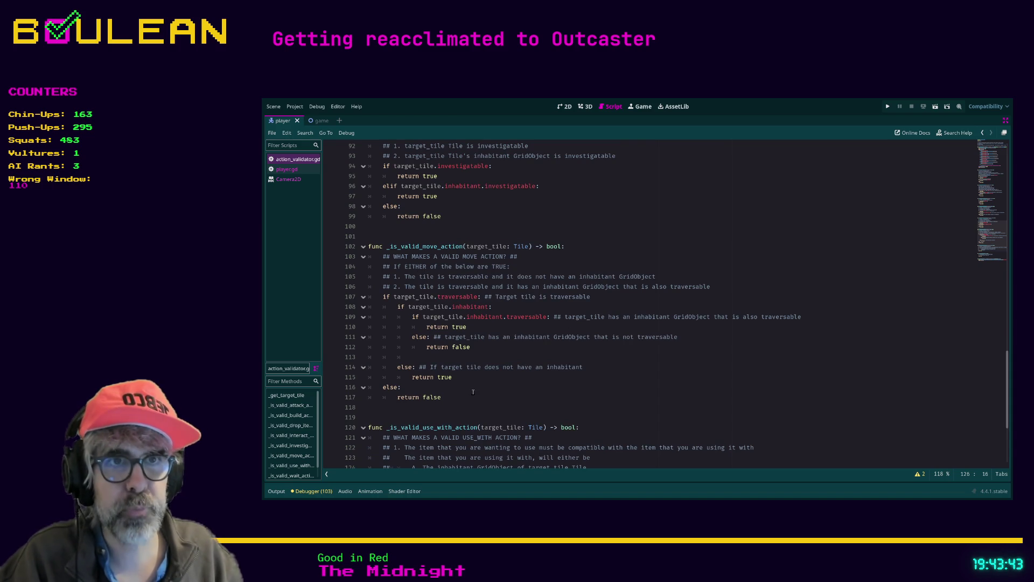
mouse_move(580, 297)
mouse_down()
mouse_move(591, 297)
mouse_move(369, 257)
mouse_up()
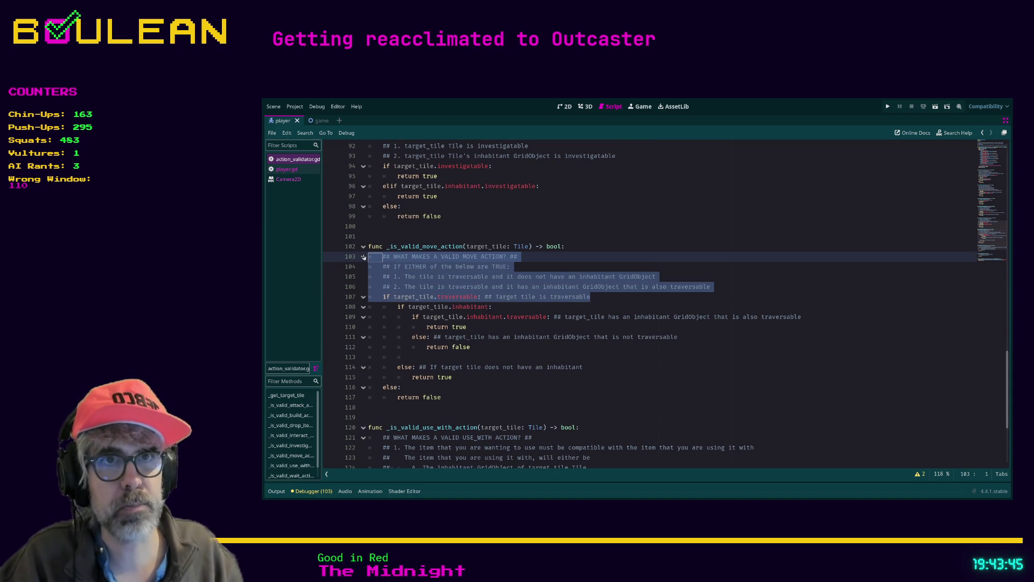
key(Escape)
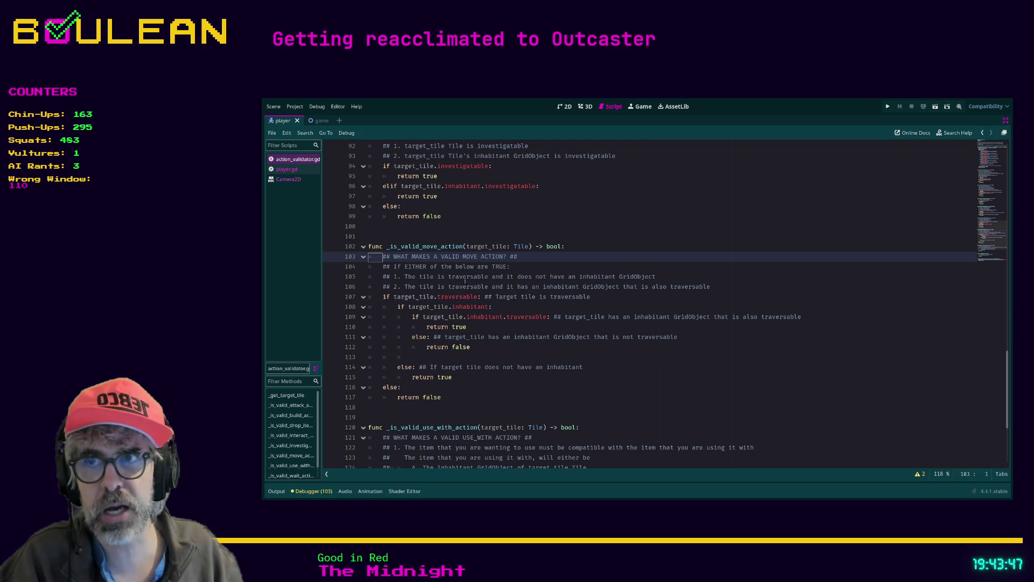
scroll(508, 337, down, 3)
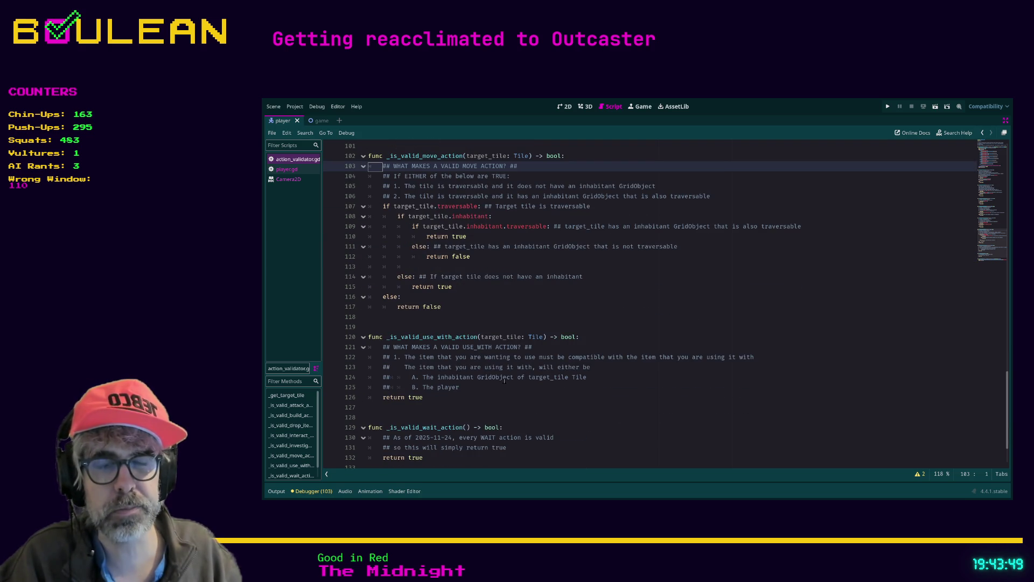
mouse_move(477, 386)
mouse_down()
mouse_move(377, 387)
mouse_move(368, 346)
mouse_up()
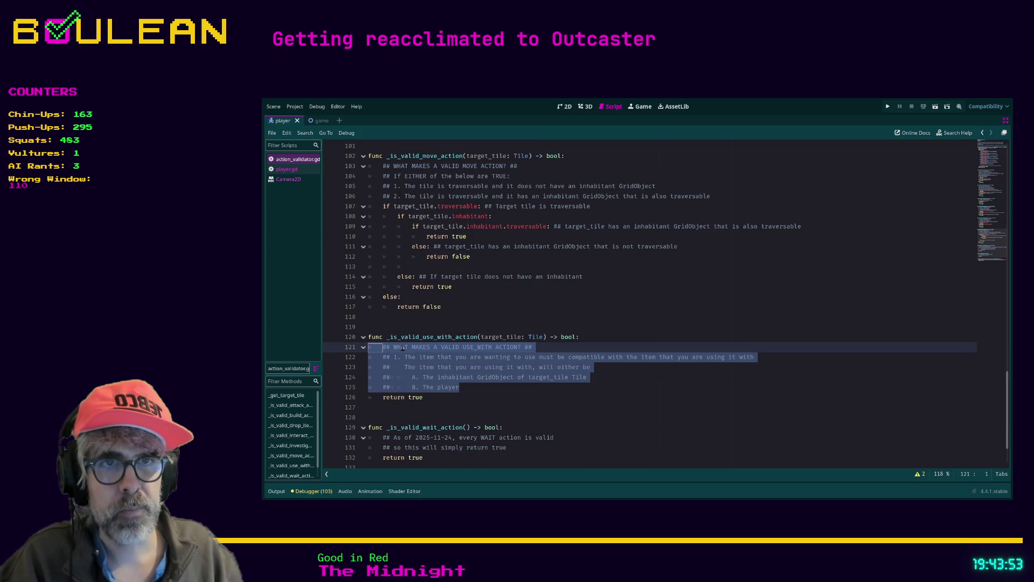
click(471, 386)
scroll(436, 377, down, 1)
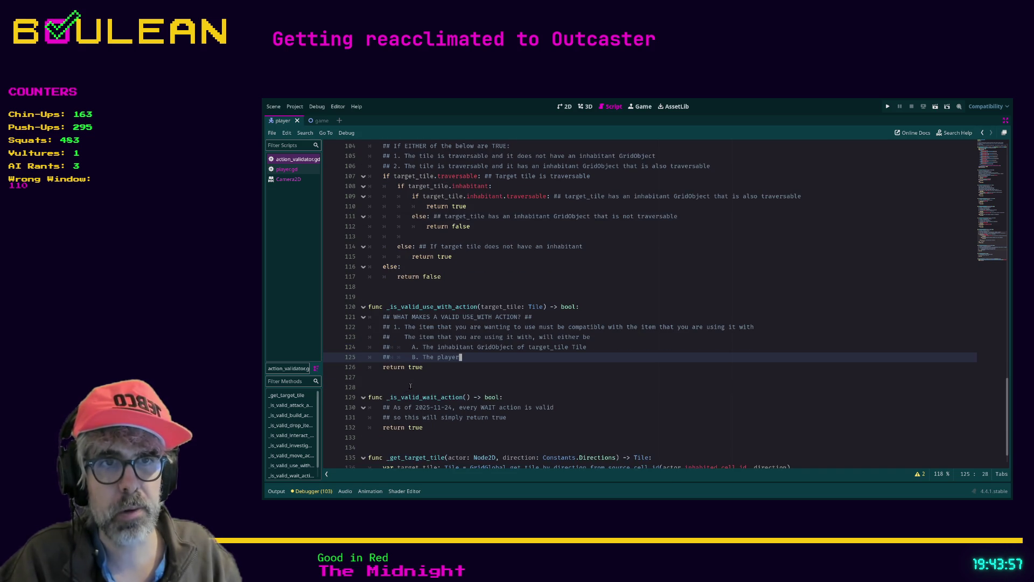
scroll(437, 375, down, 1)
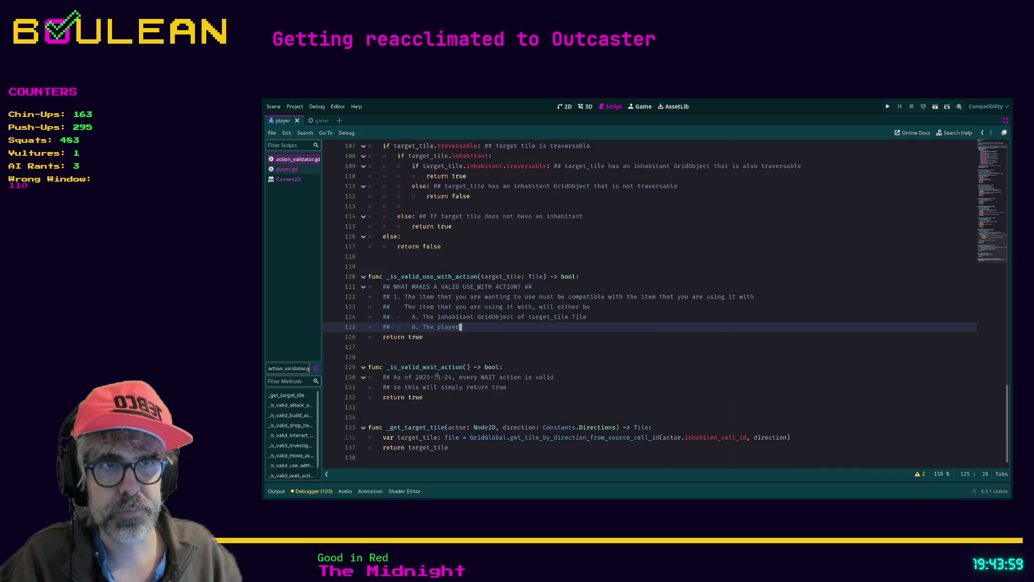
drag(453, 377, 427, 377)
click(446, 377)
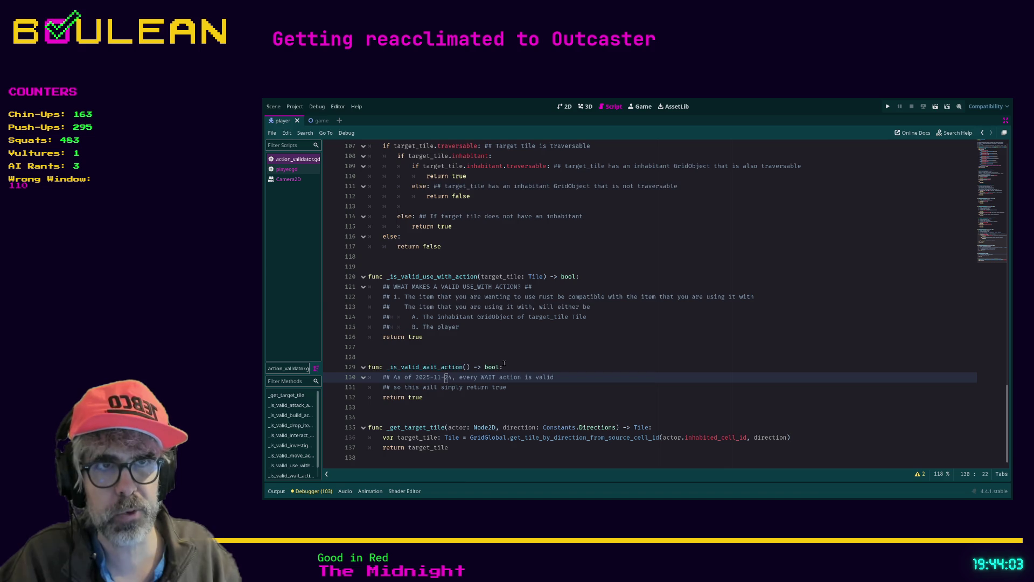
scroll(504, 365, up, 4)
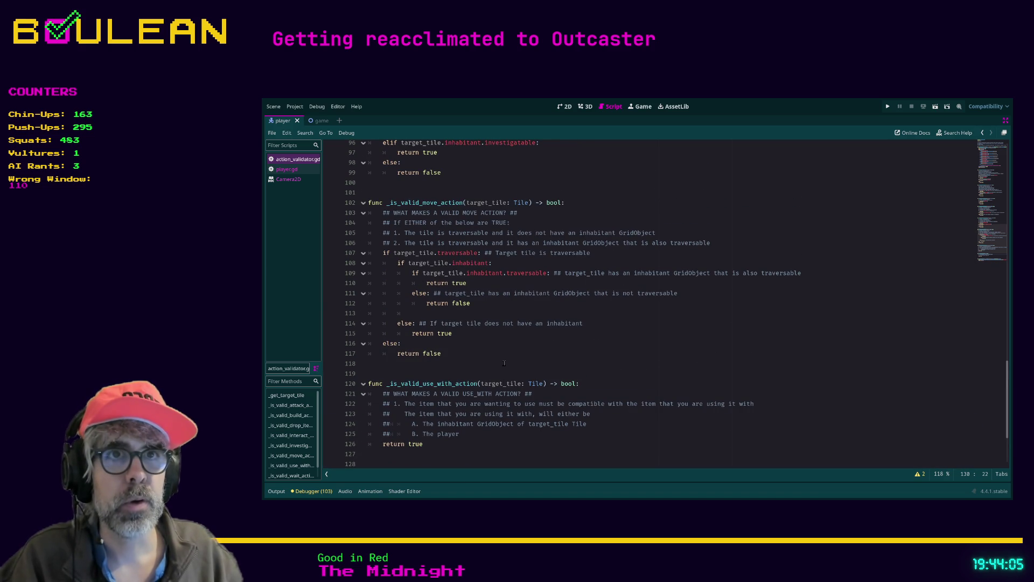
scroll(504, 362, up, 3)
- Scroll action_validator.gd to _is_valid_move_action and place the cursor after the else on line 116
scroll(505, 357, up, 2)
scroll(503, 327, up, 1)
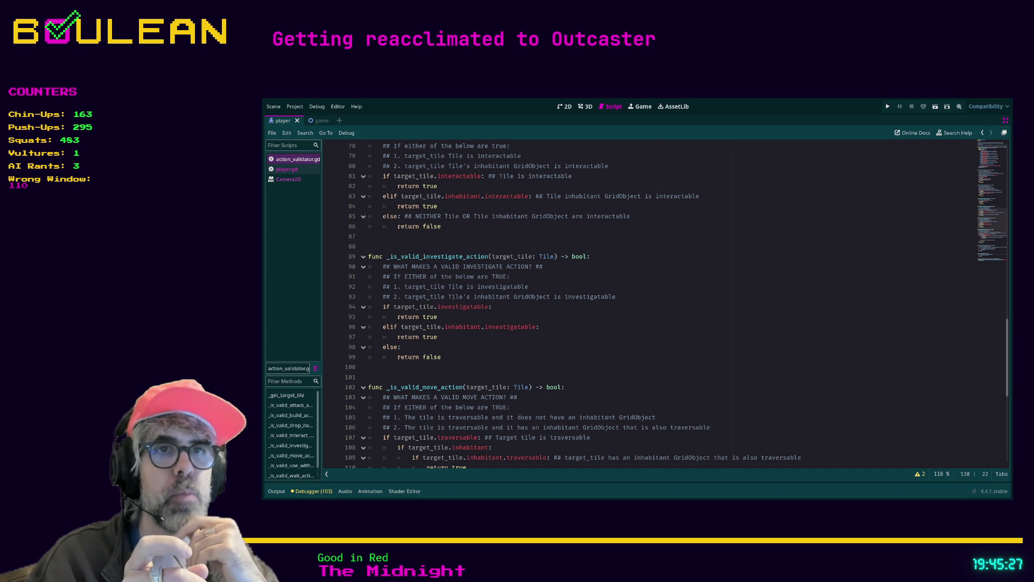
scroll(443, 297, down, 1)
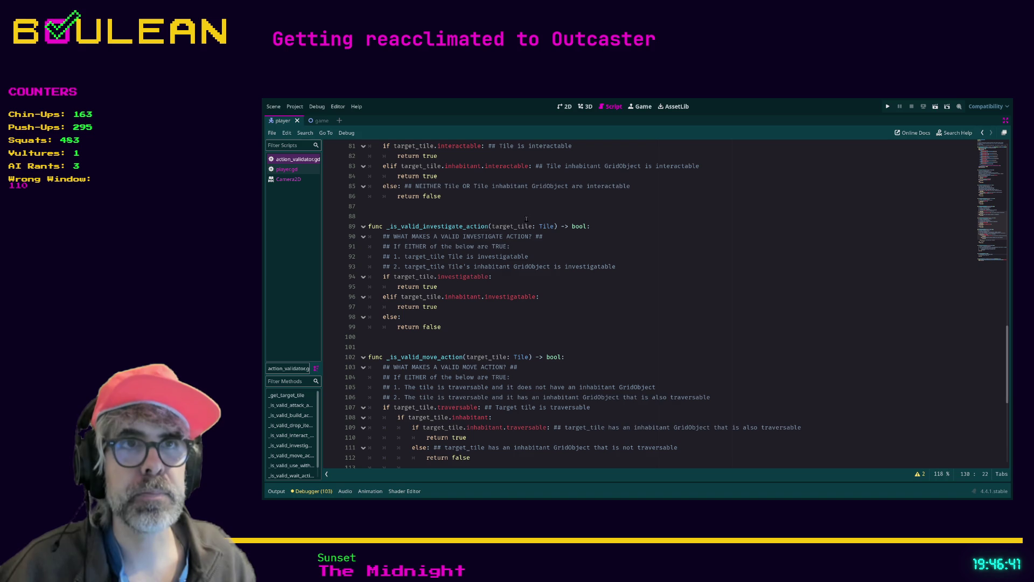
scroll(490, 291, down, 4)
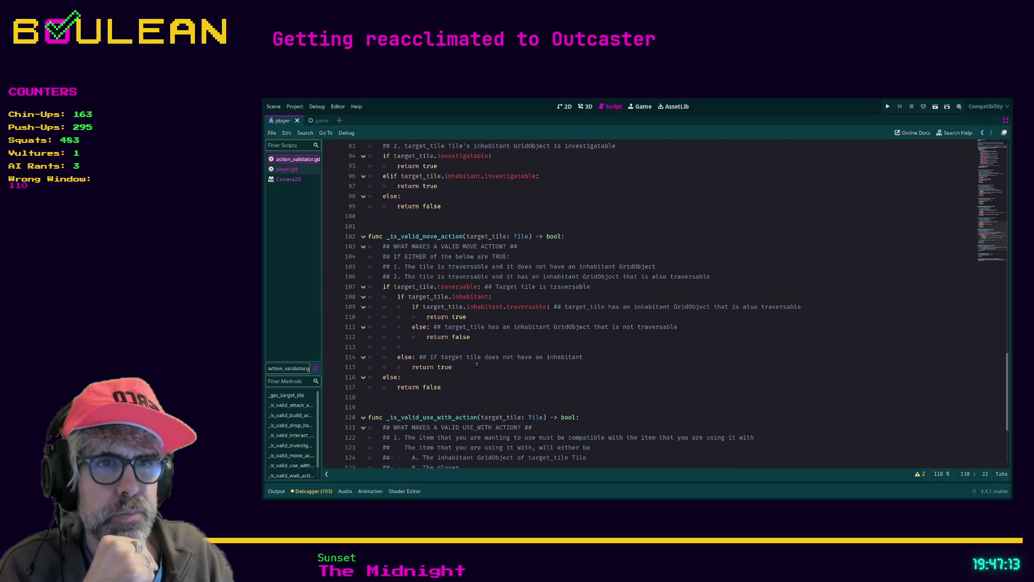
click(439, 376)
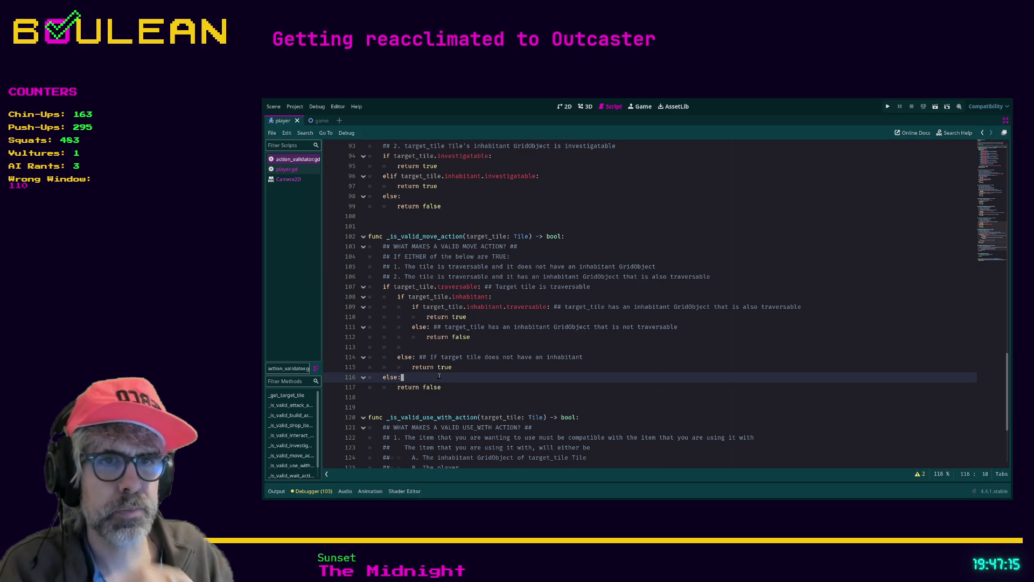
- Add a ## comment marker after the else on line 116, then move to the line 114 comment
text(##)
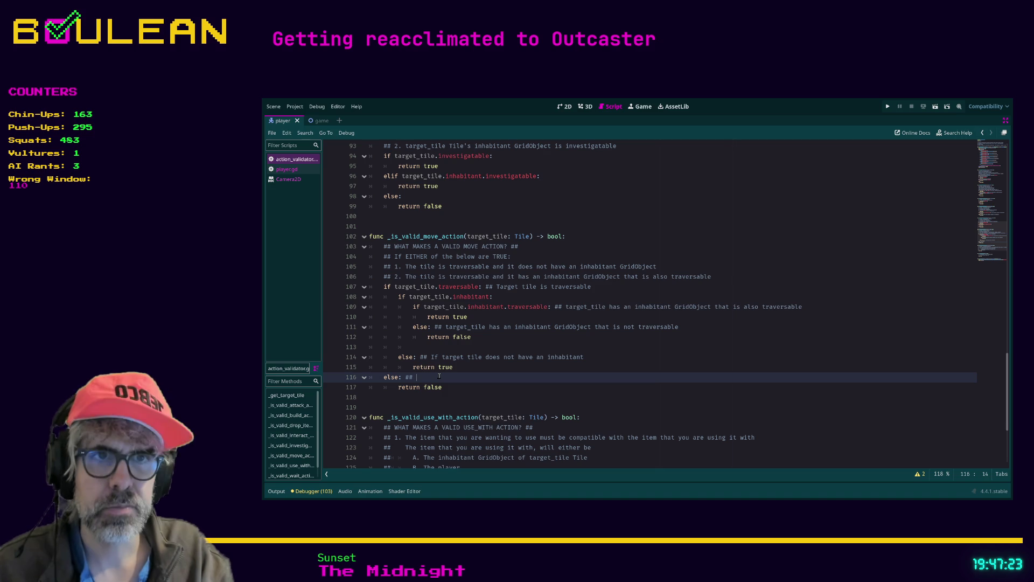
text(T)
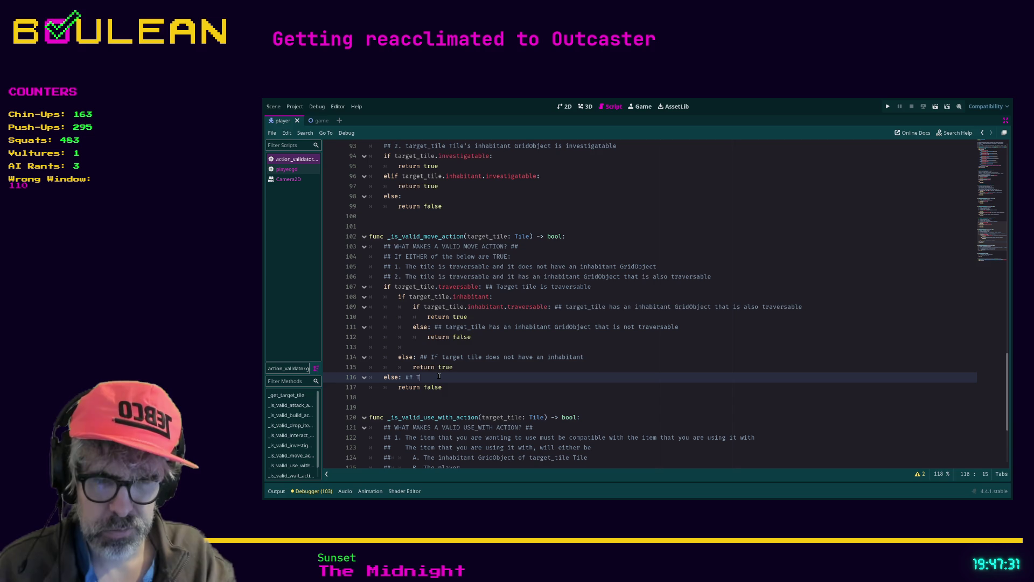
key(BackSpace)
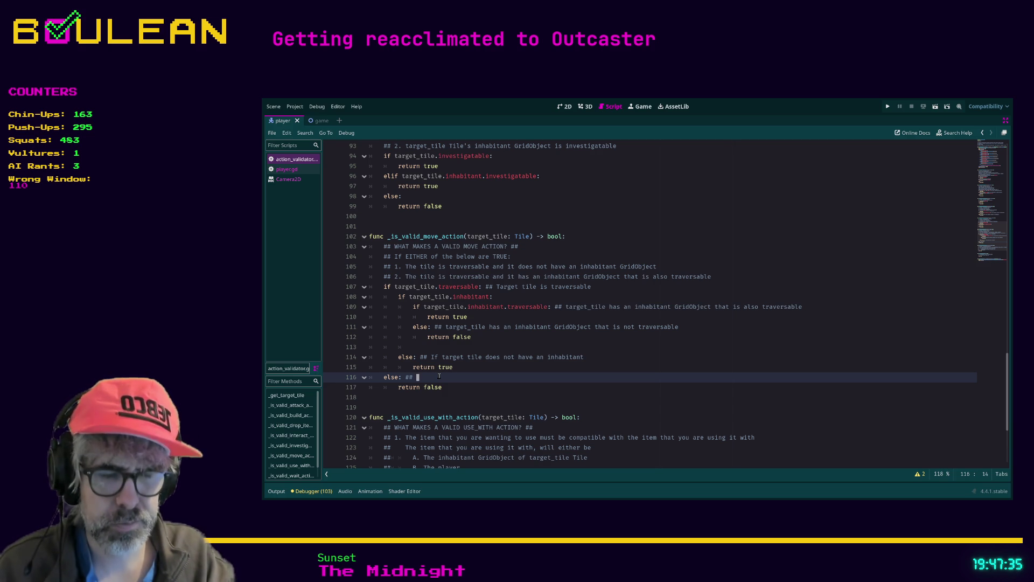
click(439, 366)
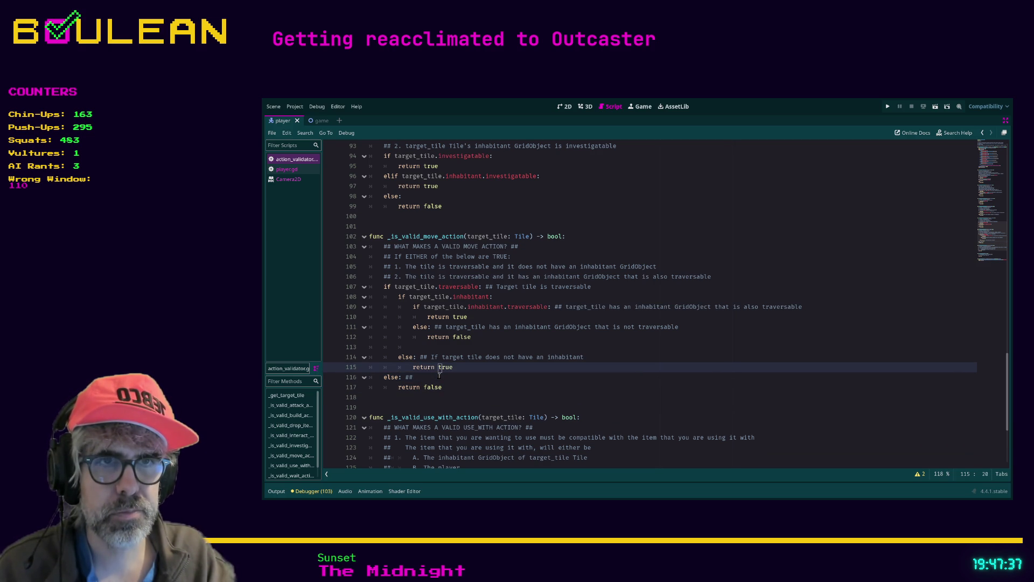
key(Up)
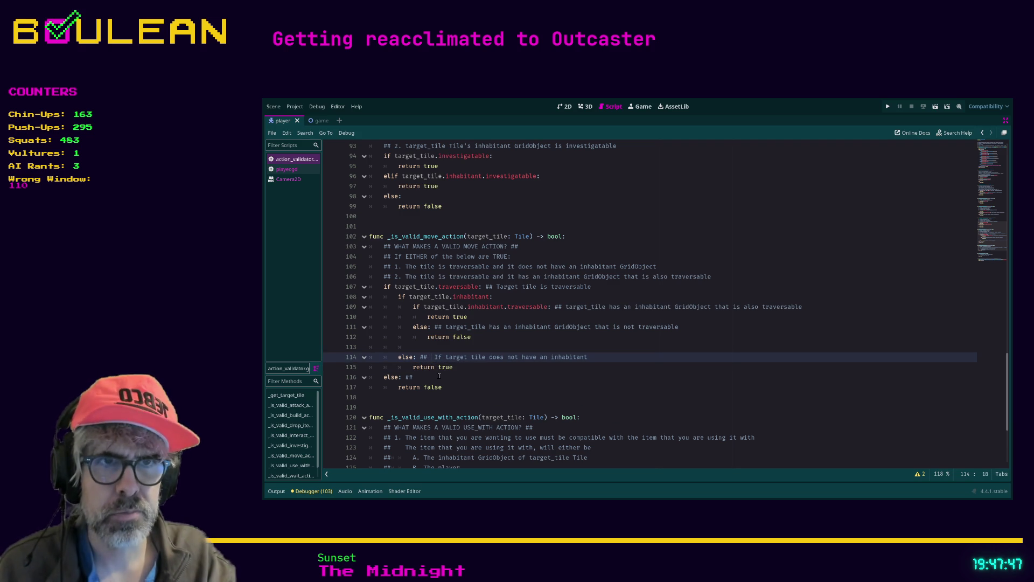
- Type 'Target tile is traversable and' into the line 114 comment, removing leftover old characters
text(T)
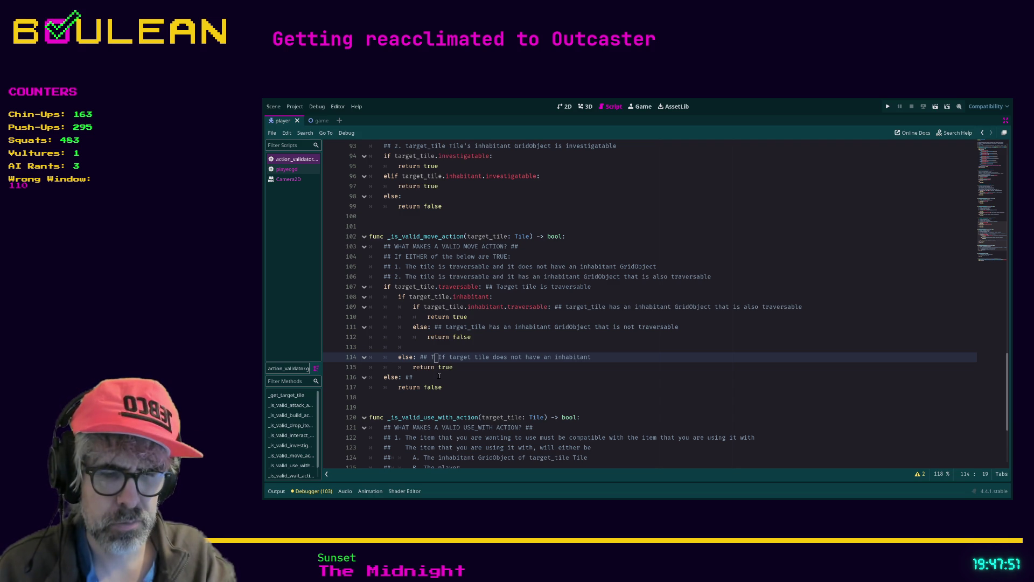
text(arget)
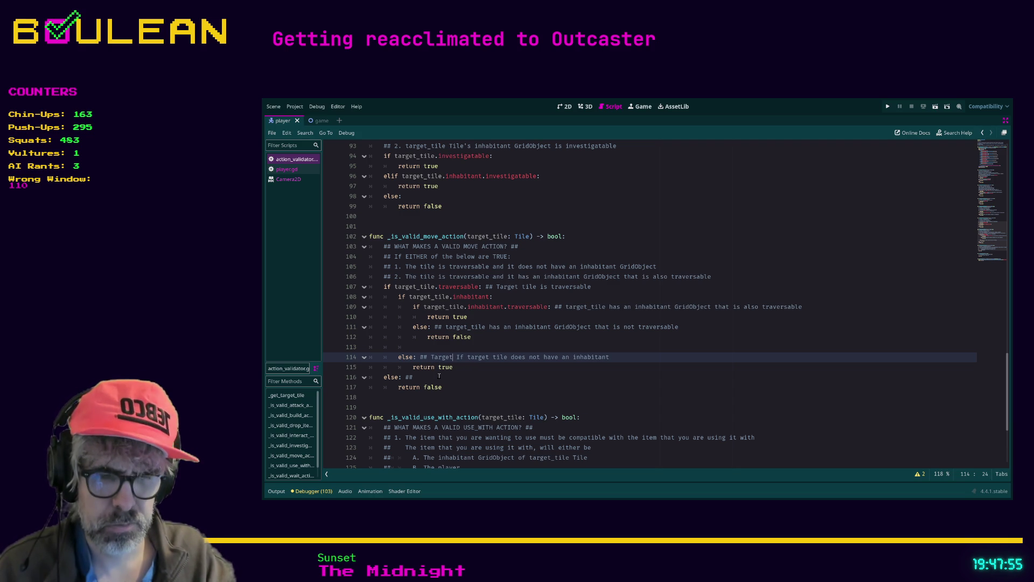
text( tile i)
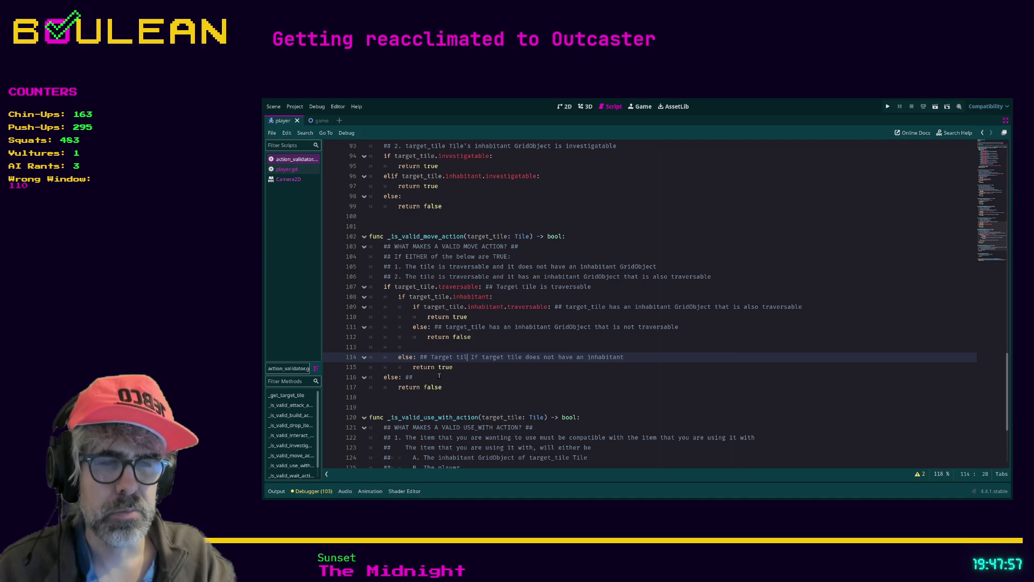
text(s traversam)
key(BackSpace)
text(n)
key(BackSpace)
text(ble)
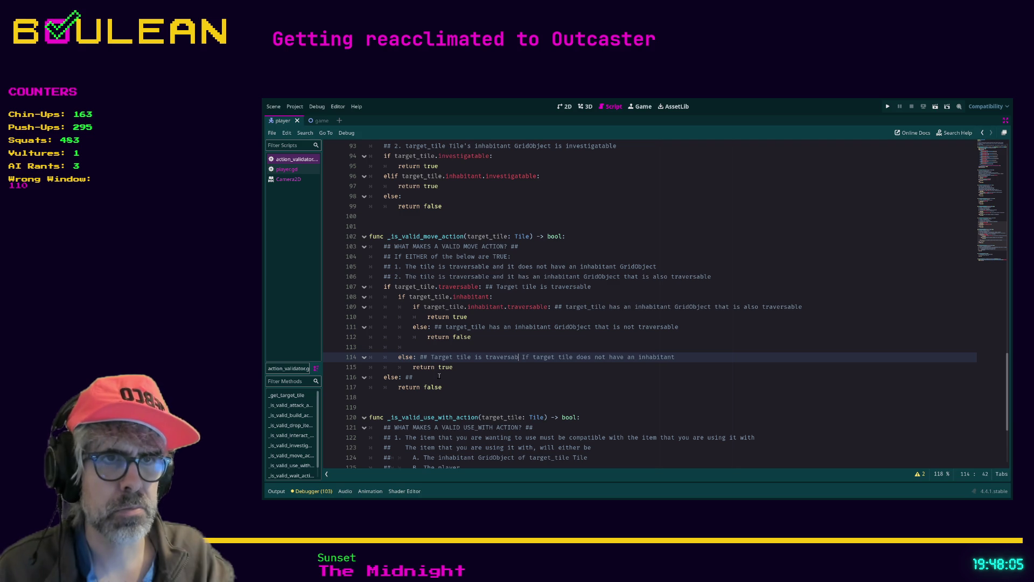
text( am)
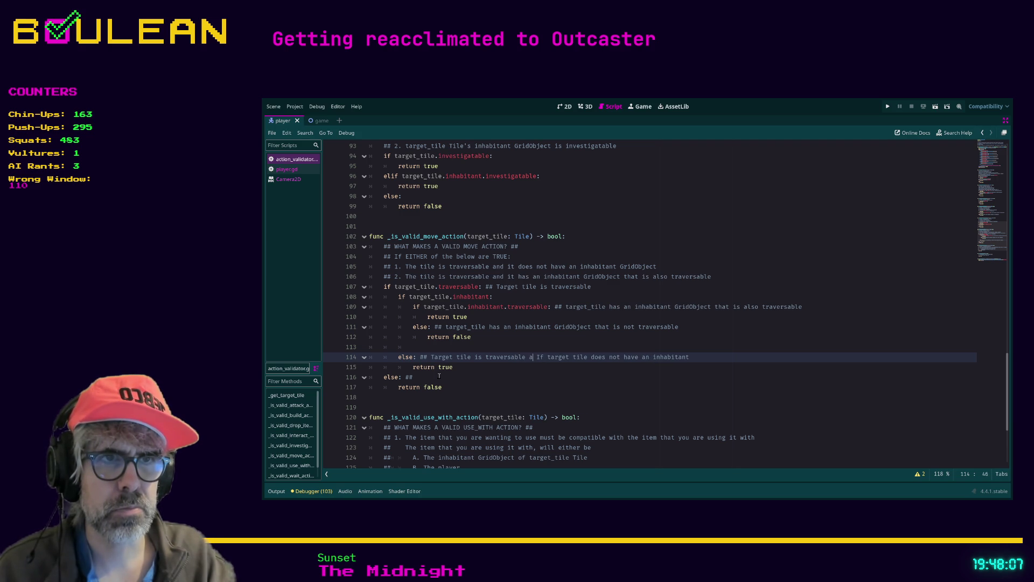
key(BackSpace)
text(nd)
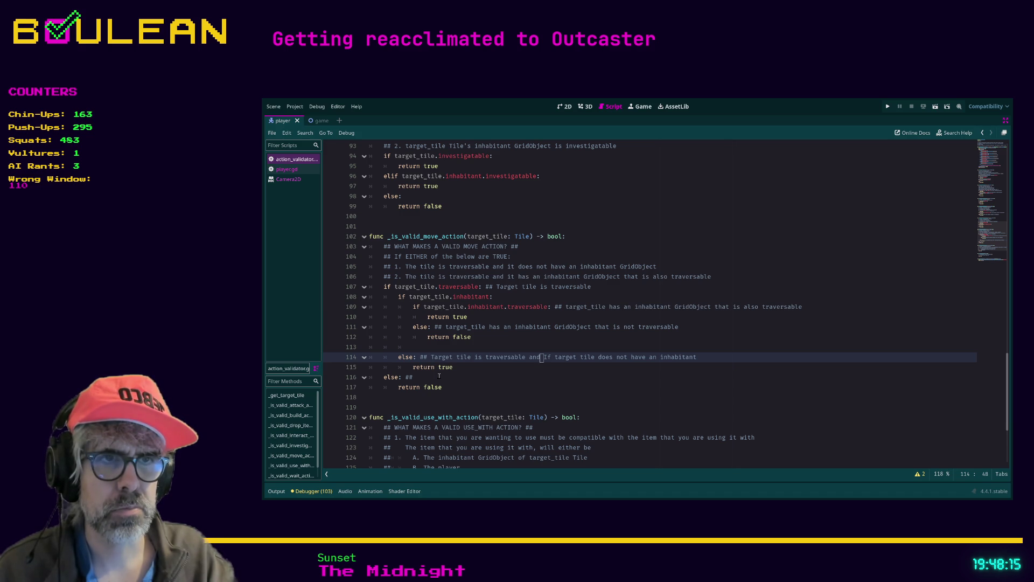
key(Right)
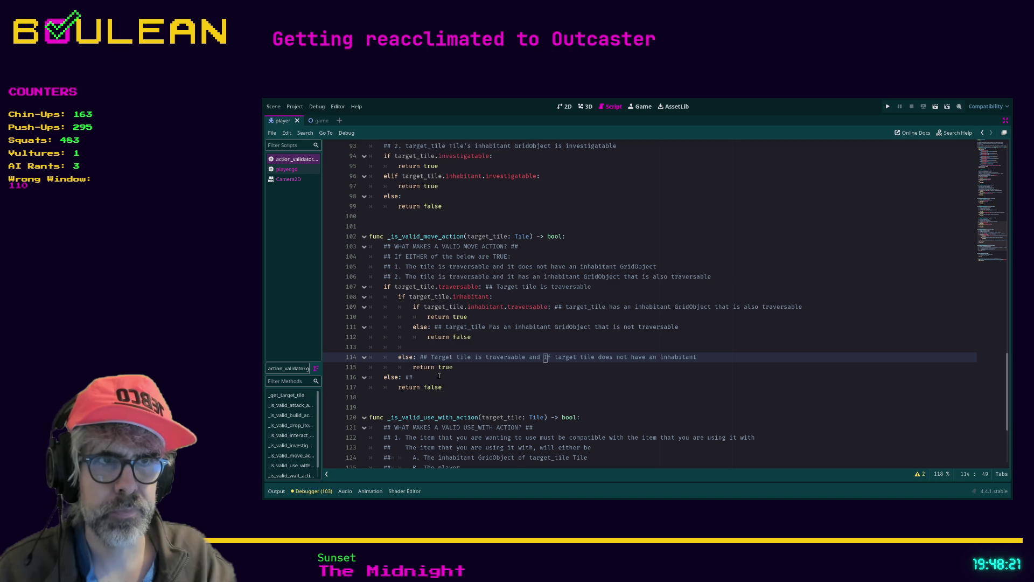
key(Down)
key(Up)
key(Delete)
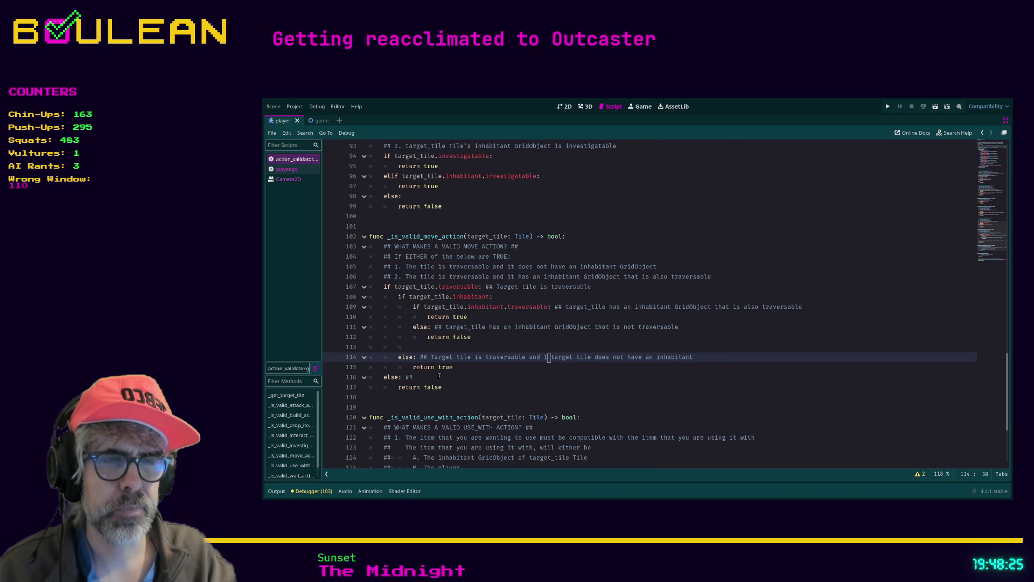
key(BackSpace)
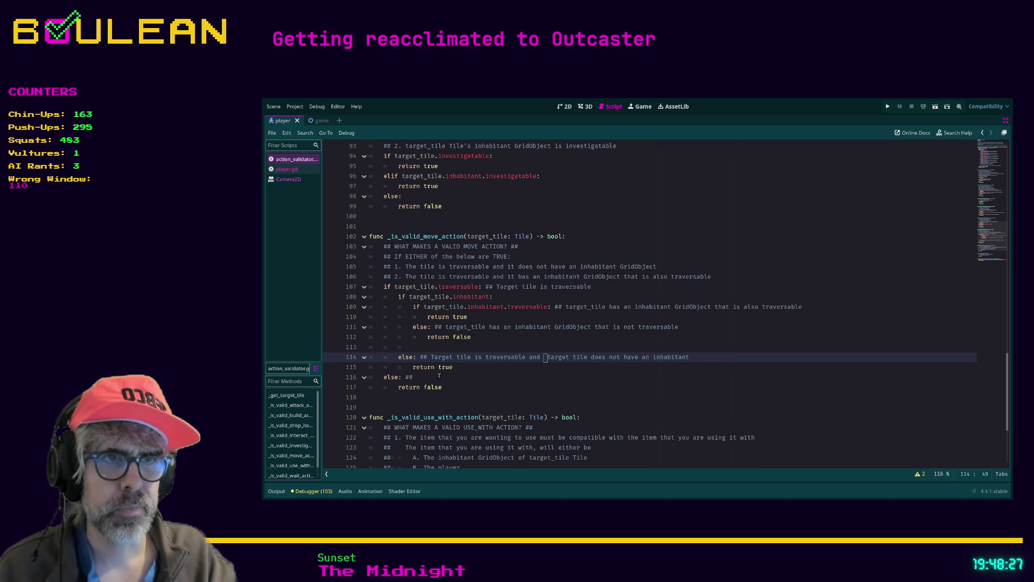
key(Delete)
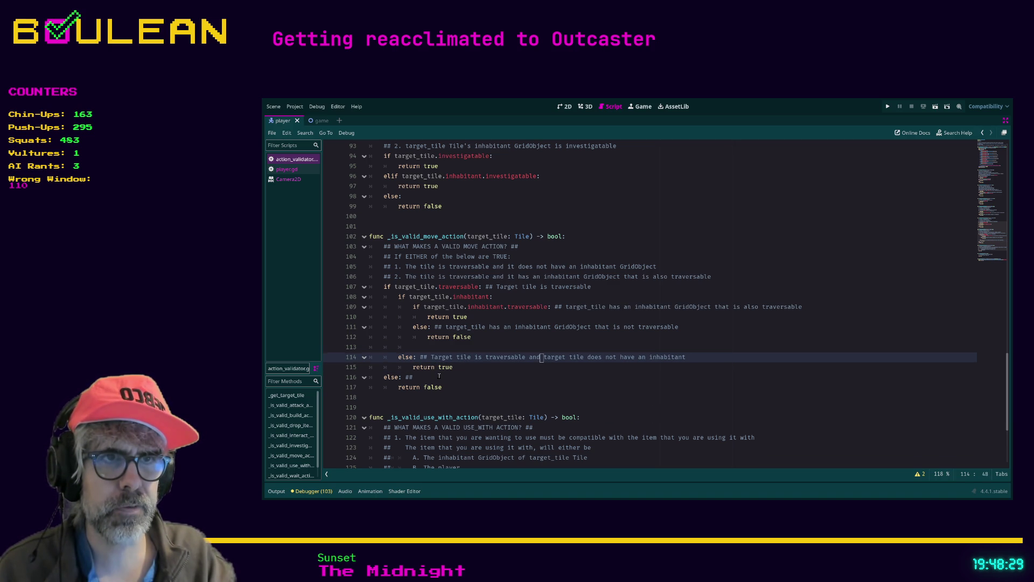
- Restore 'If' at the start so the comment reads 'If target tile is traversable and...'
key(Left)
key(Left)
key(Left)
key(Left)
key(Left)
key(Left)
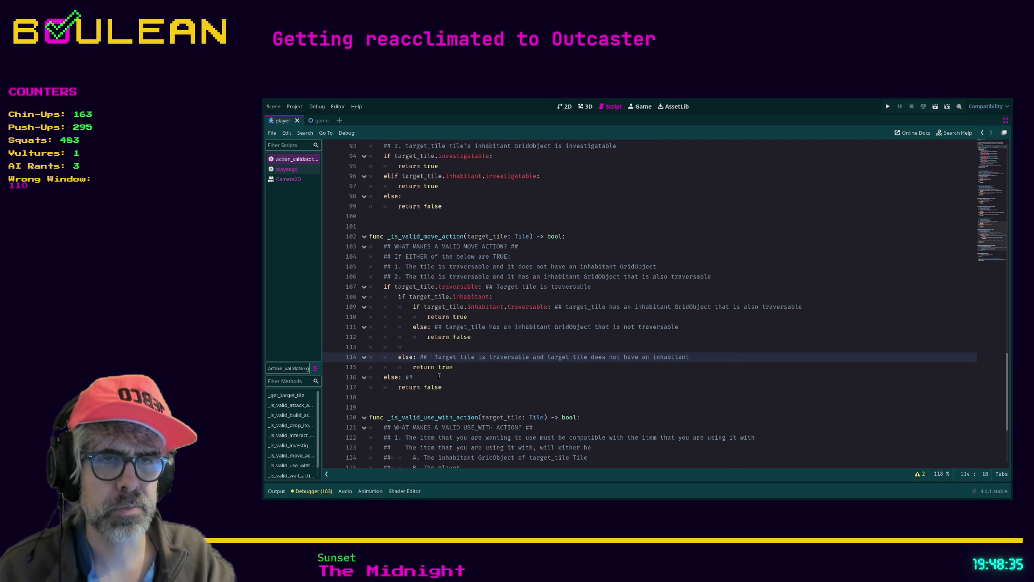
text(If)
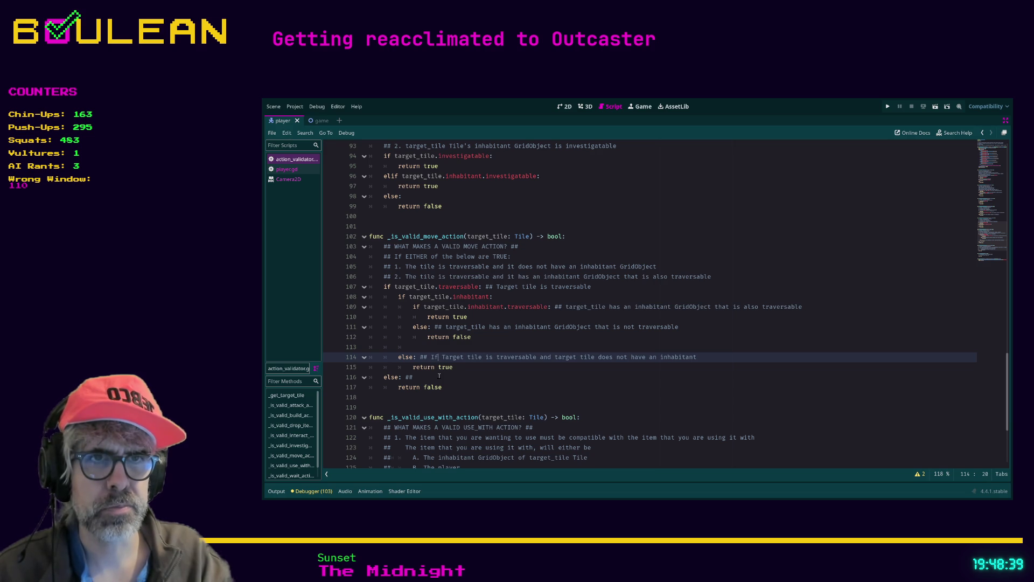
text(l)
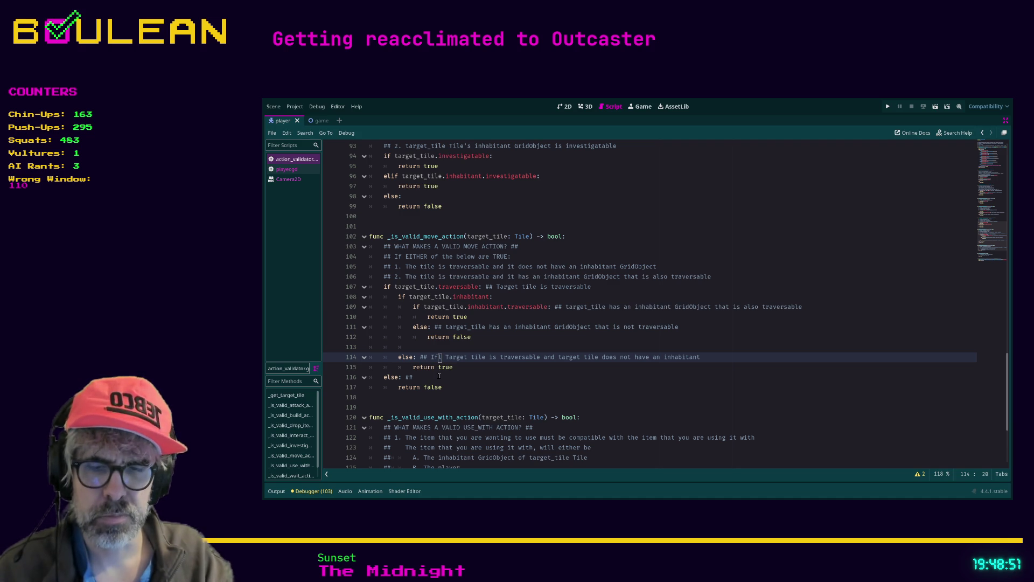
key(Delete)
key(Delete)
key(ctrl+z)
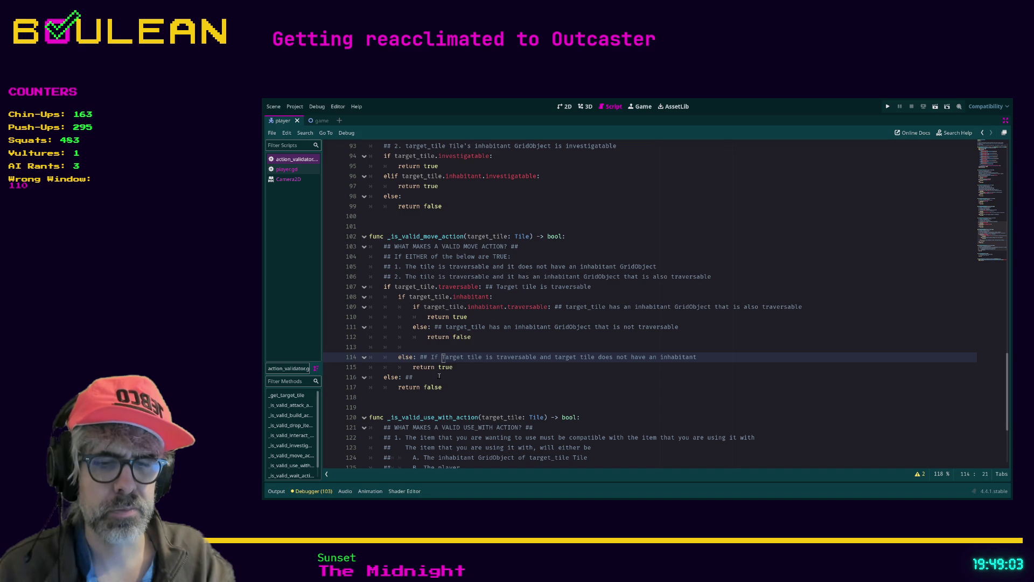
key(Right)
key(Right)
key(Right)
key(Right)
key(Right)
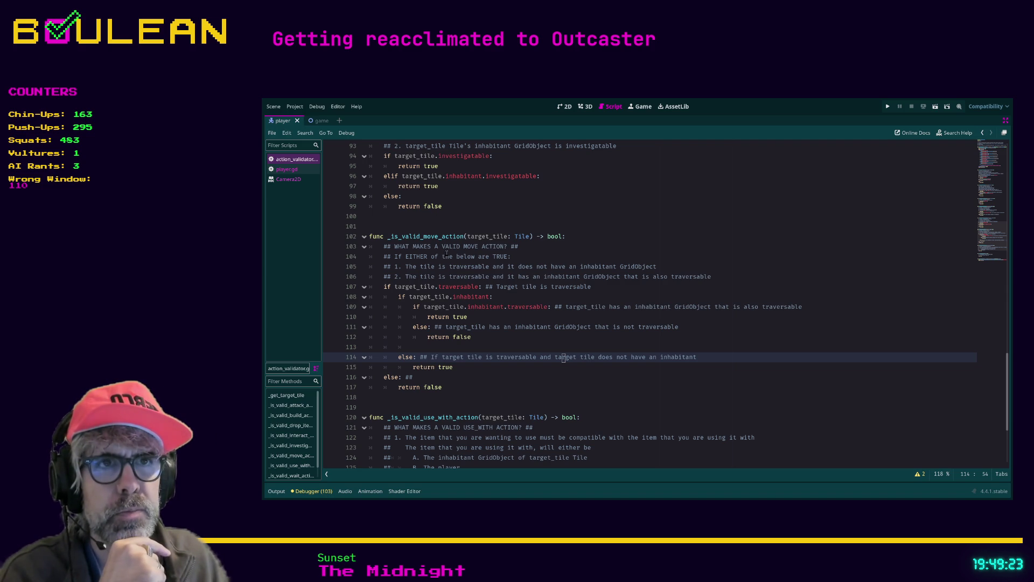
scroll(452, 236, down, 1)
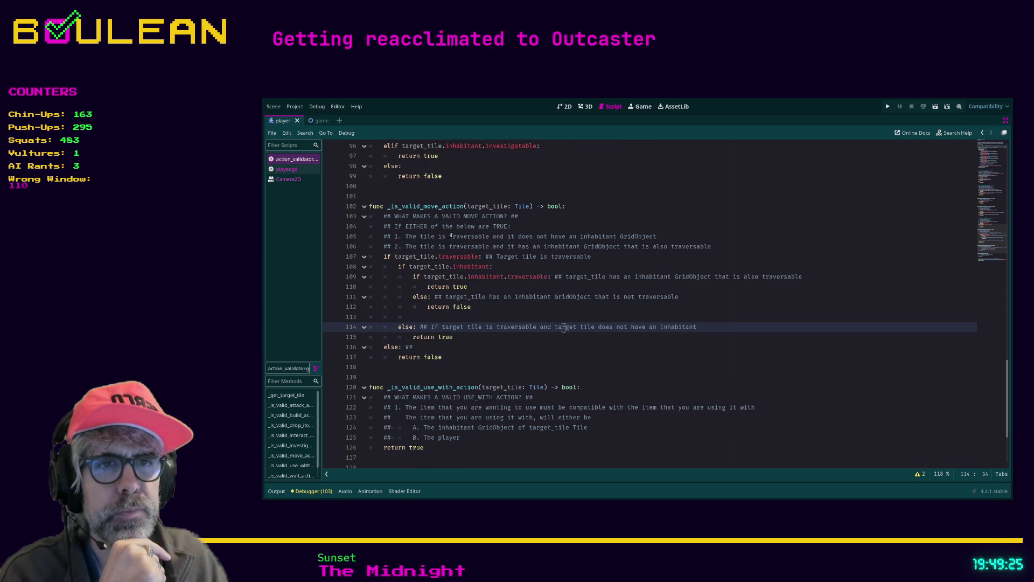
- Check the return statements on lines 117 and 126, then run Outcaster with F5
click(469, 354)
scroll(463, 326, down, 4)
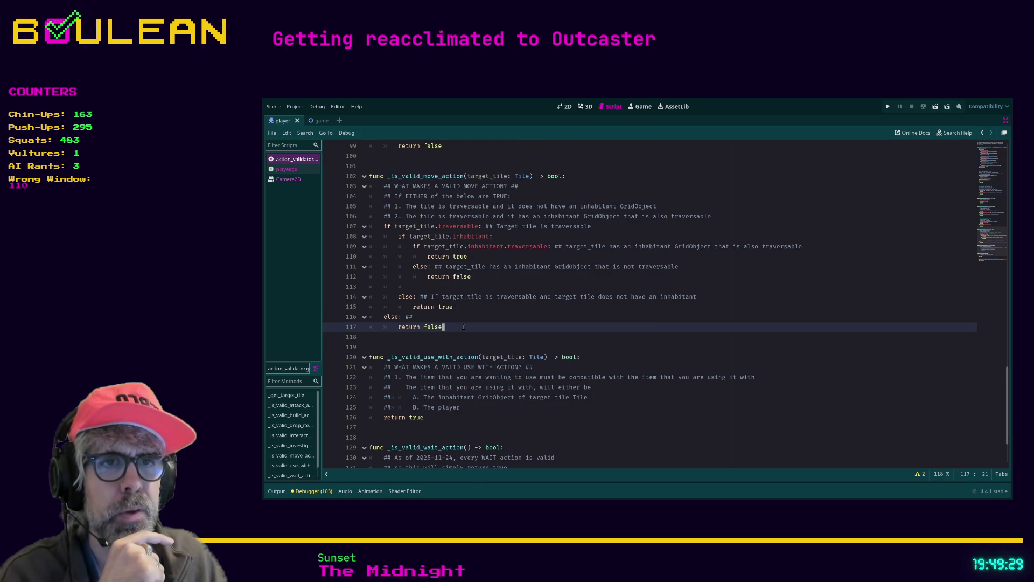
click(430, 338)
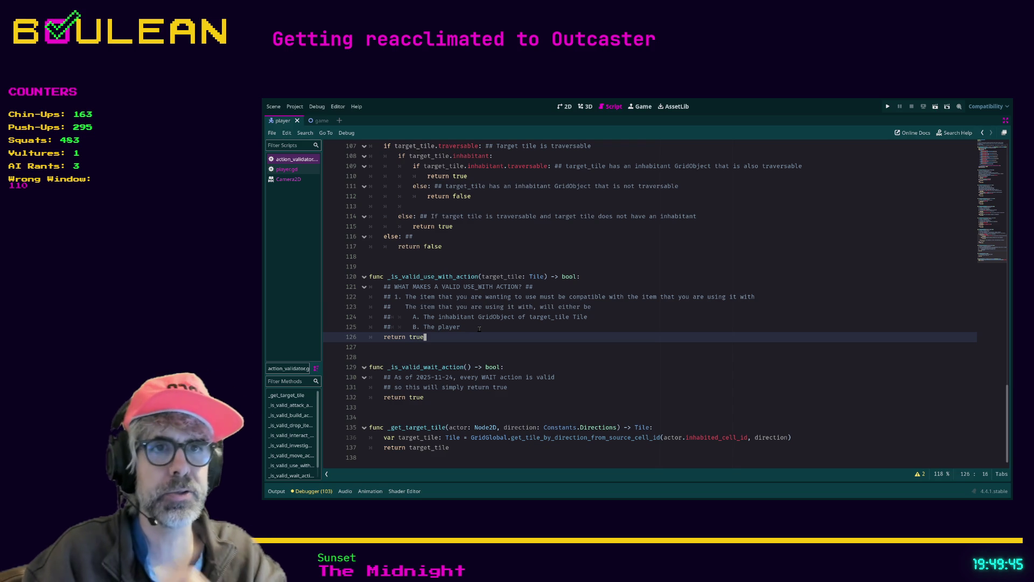
key(F5)
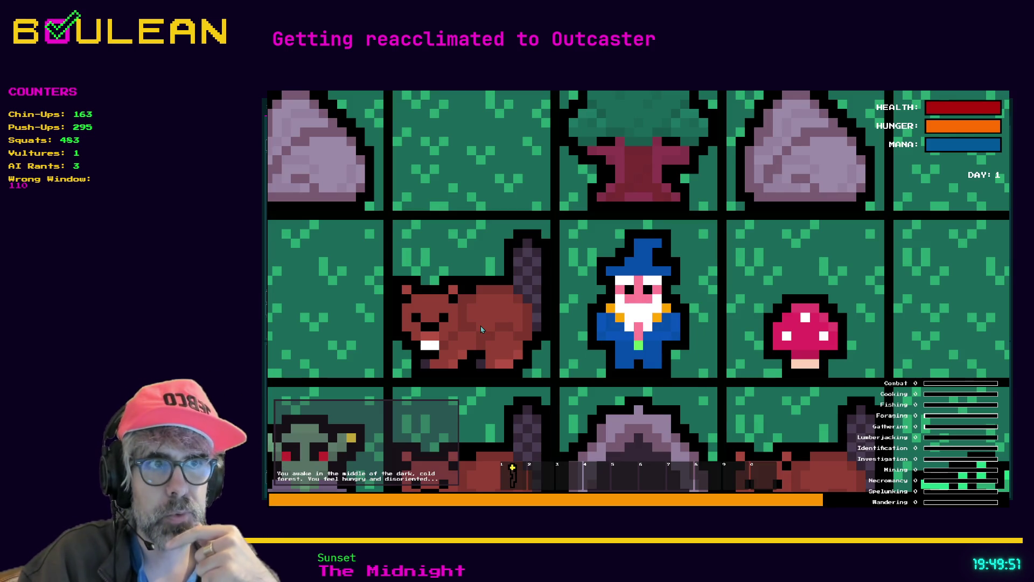
- Zoom the game camera out over the forest tile map around the wizard
scroll(482, 329, down, 3)
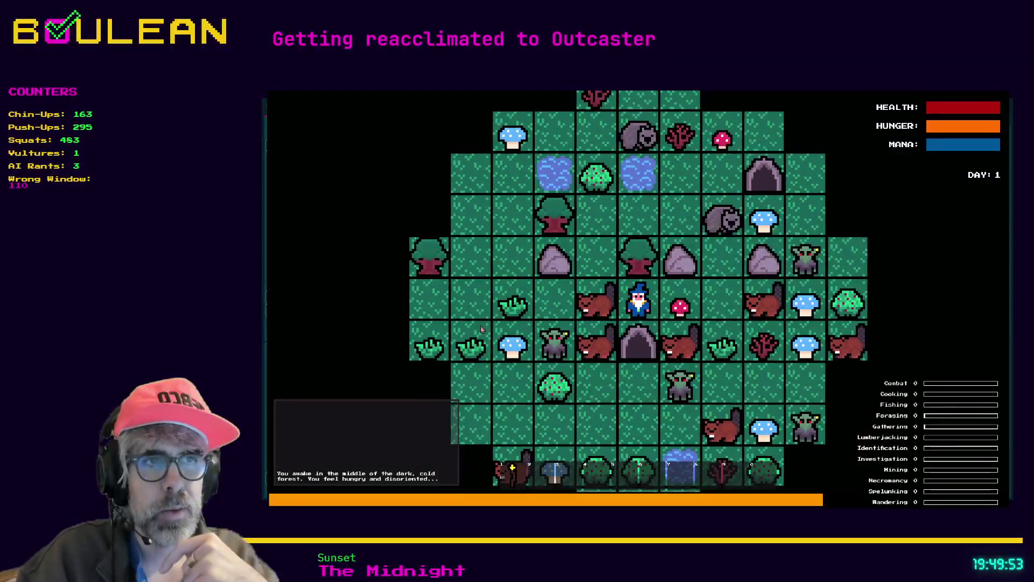
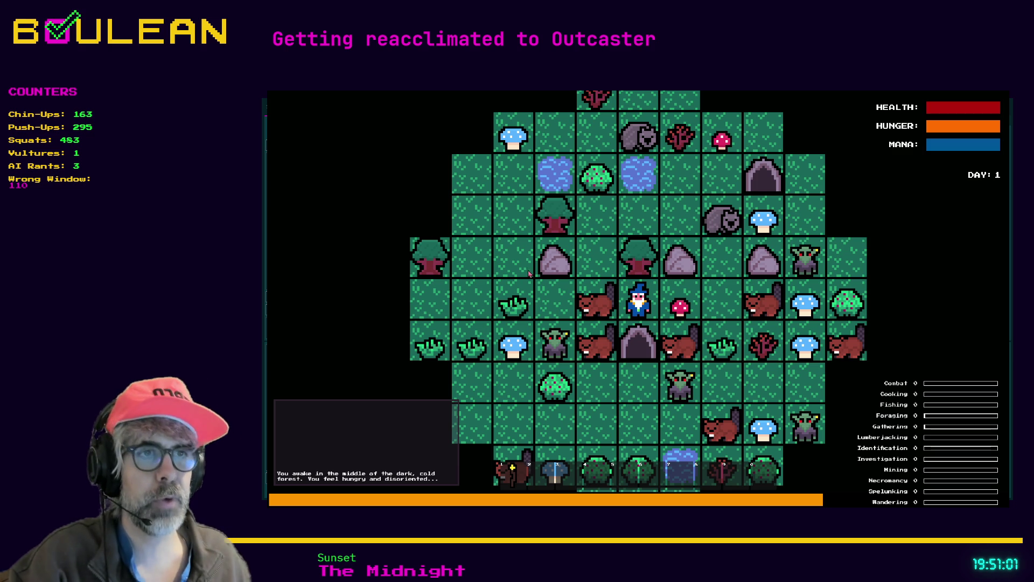
- Stop the running game and switch to the Discord browser window
key(Escape)
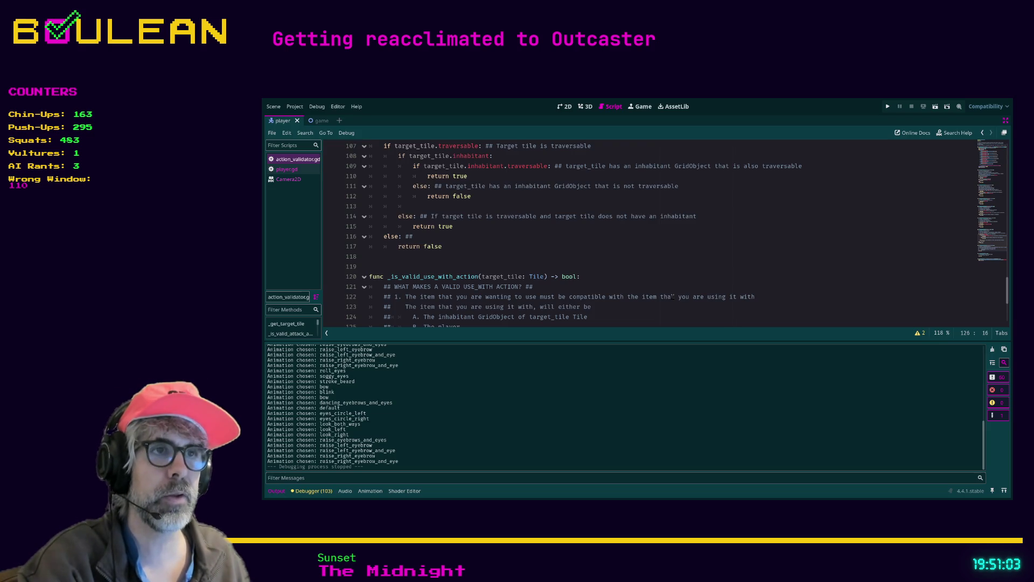
key(alt+Tab)
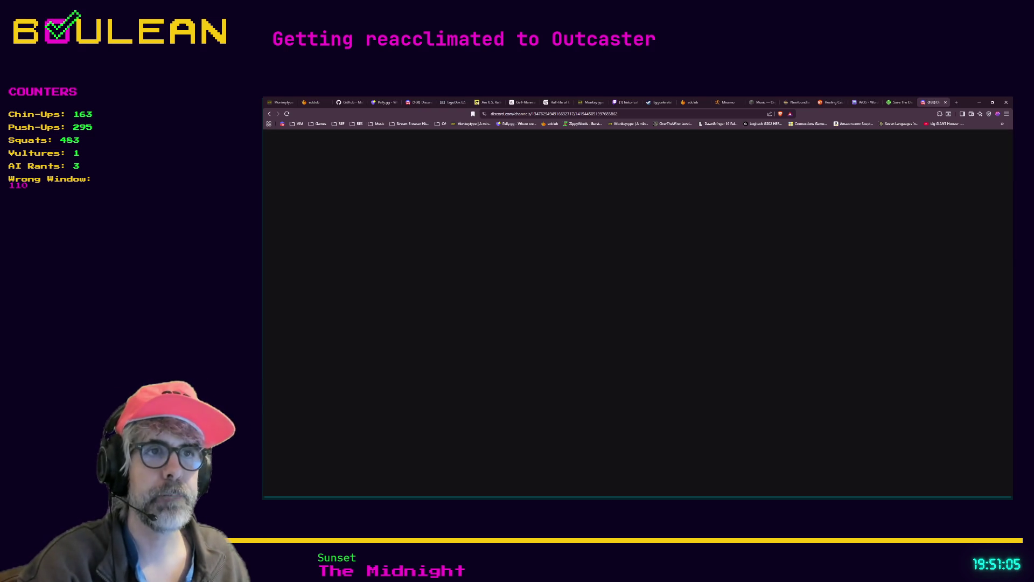
- Look over the enlarged tissue holder and urn lamp photos in Discord, then minimize the browser
click(872, 313)
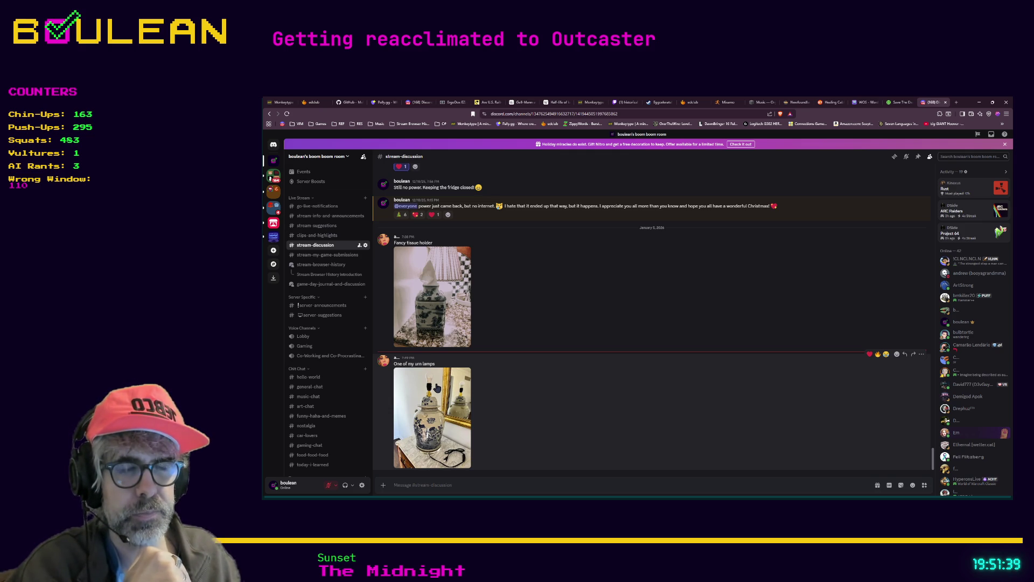
click(436, 387)
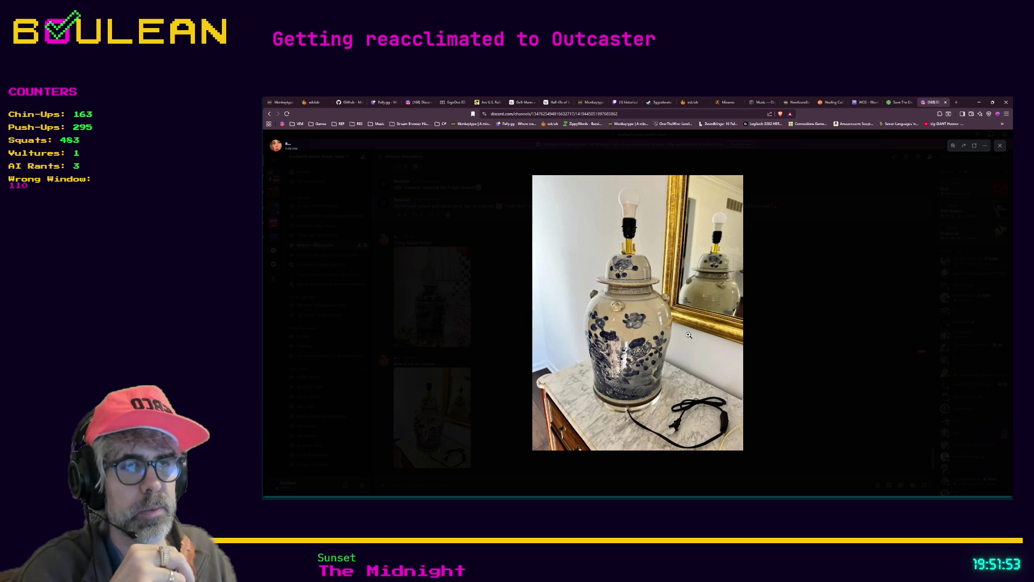
click(812, 395)
click(454, 316)
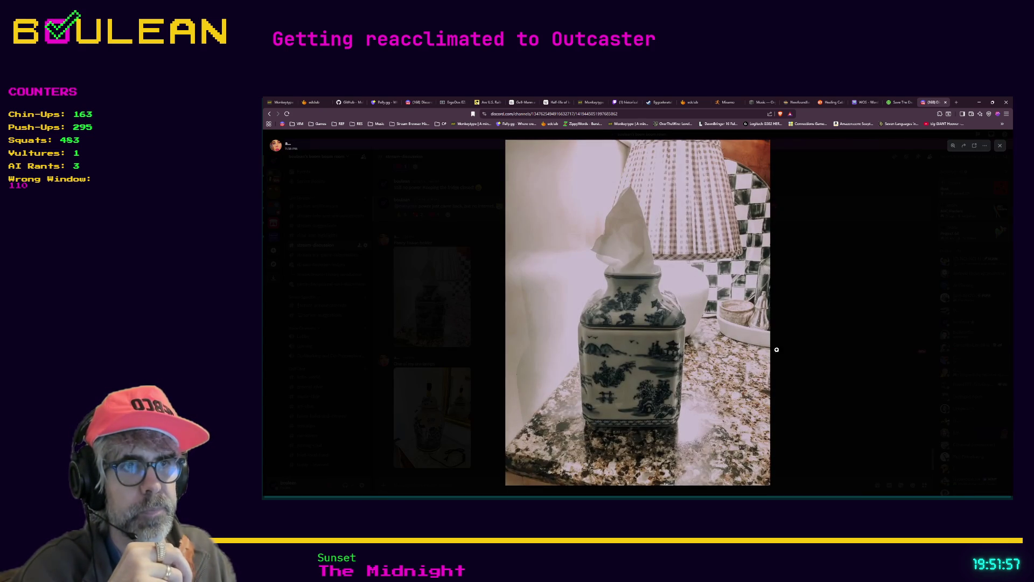
click(817, 367)
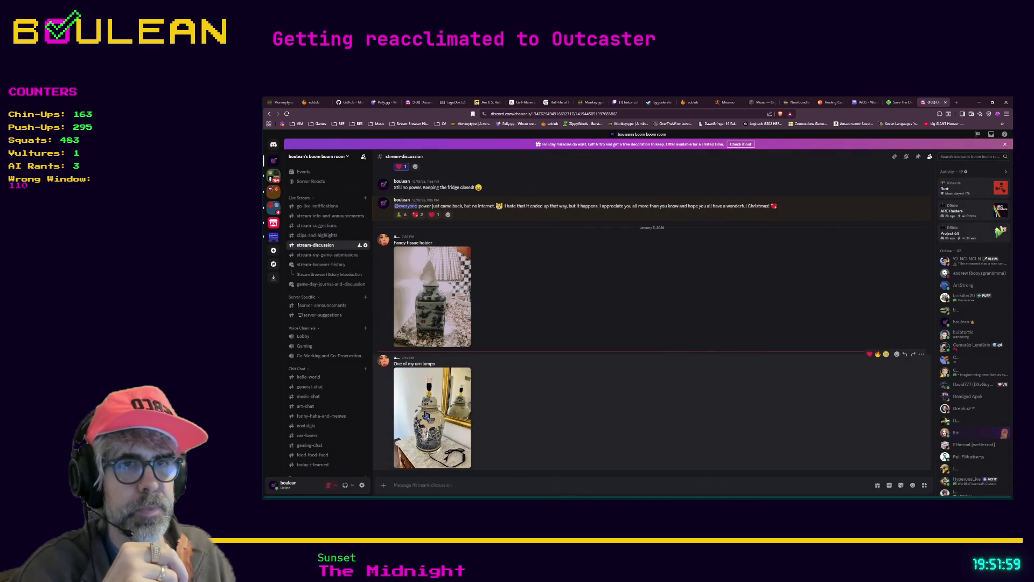
click(426, 415)
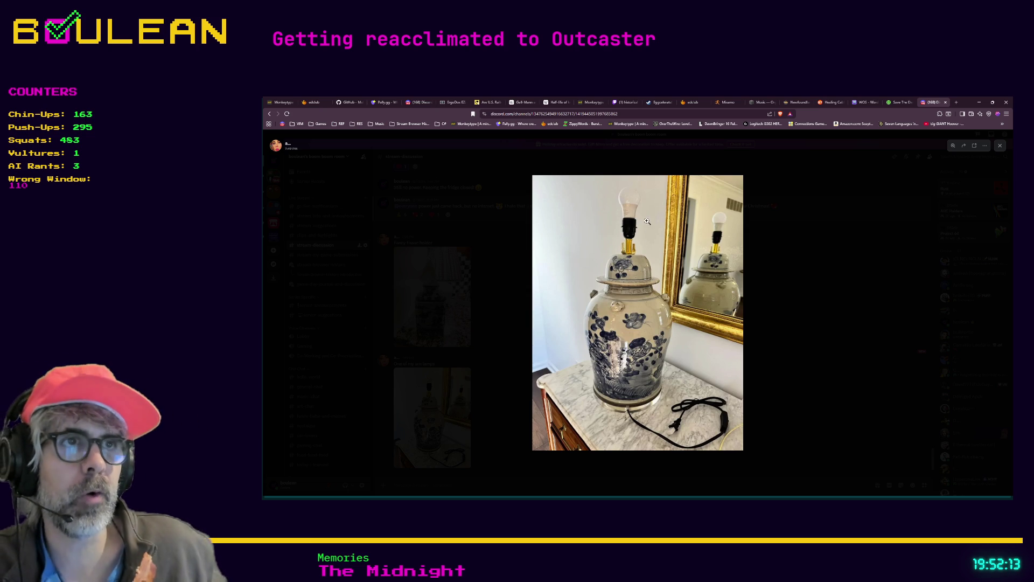
click(788, 321)
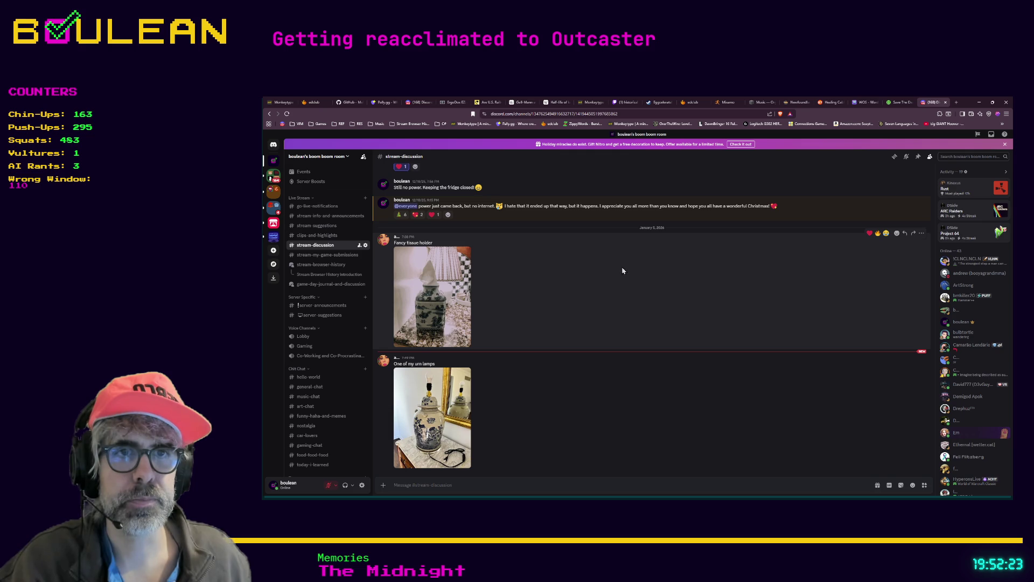
click(979, 102)
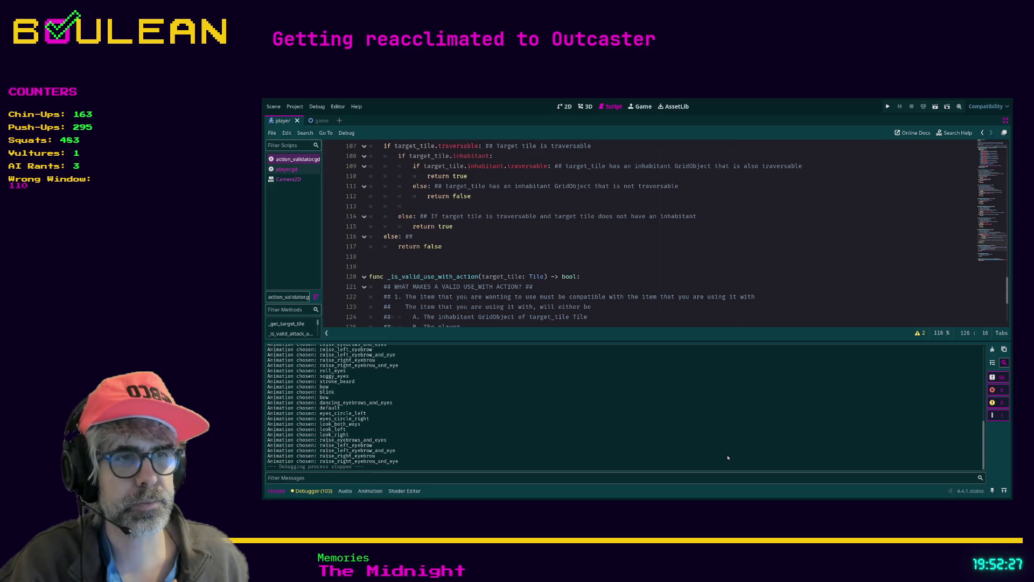
click(700, 308)
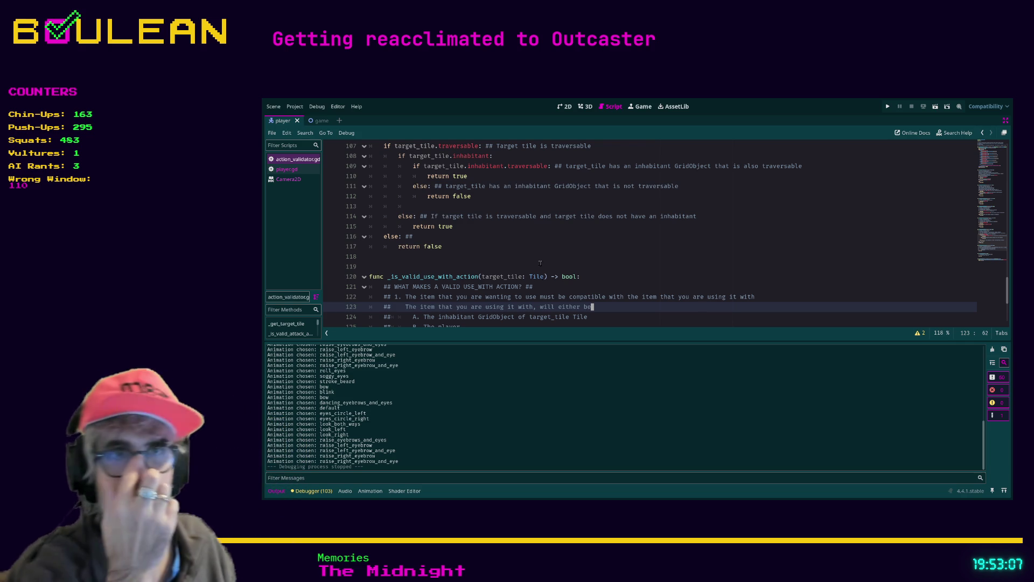
scroll(541, 269, down, 3)
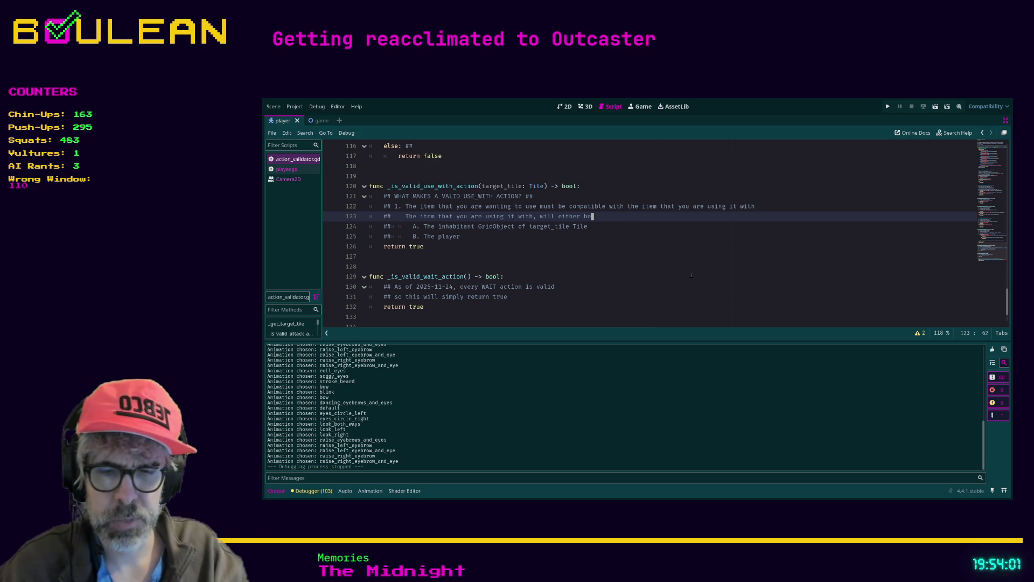
- Add a new #### comment line below the 'B. The player' line
key(Down)
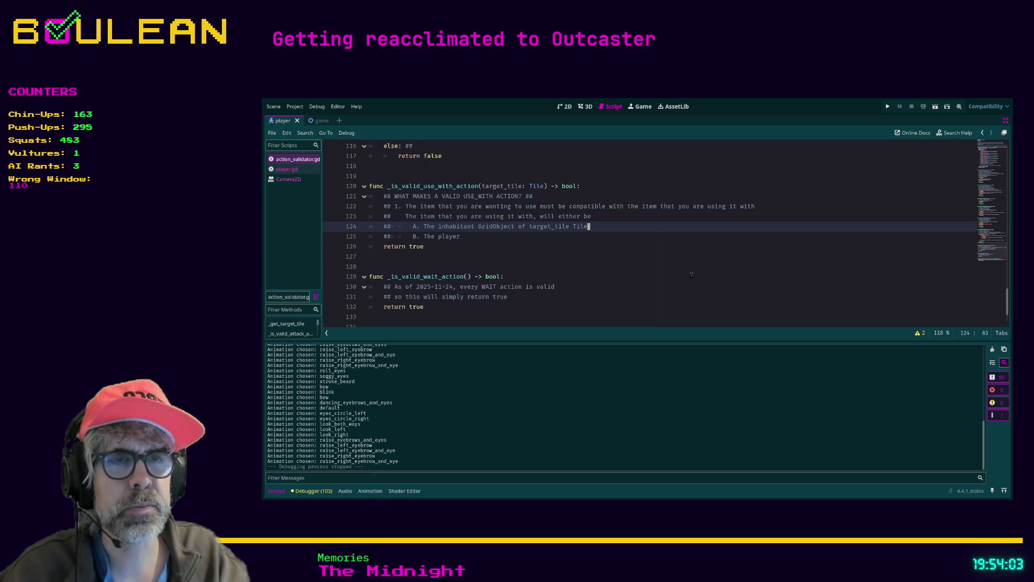
key(Down)
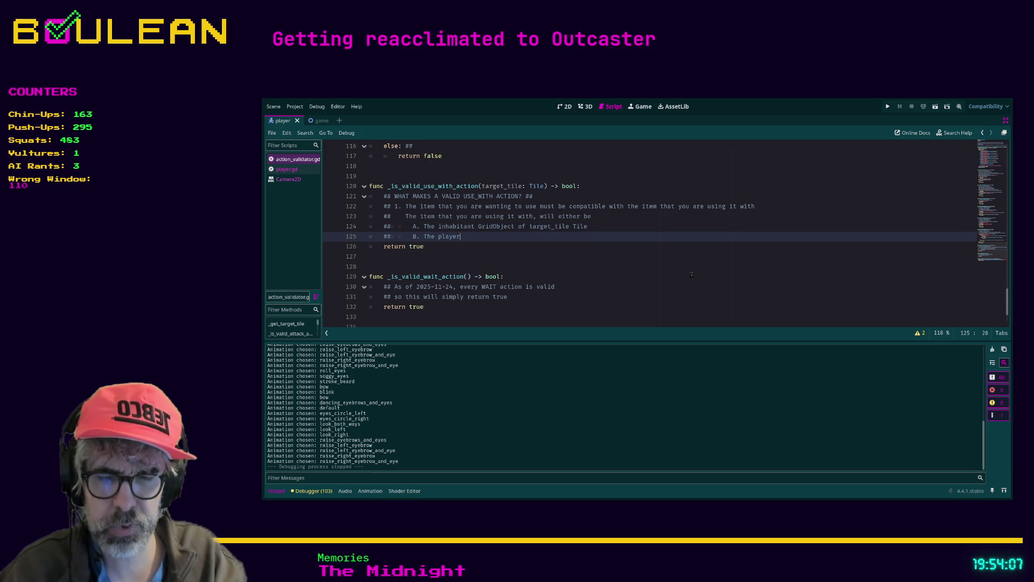
key(Return)
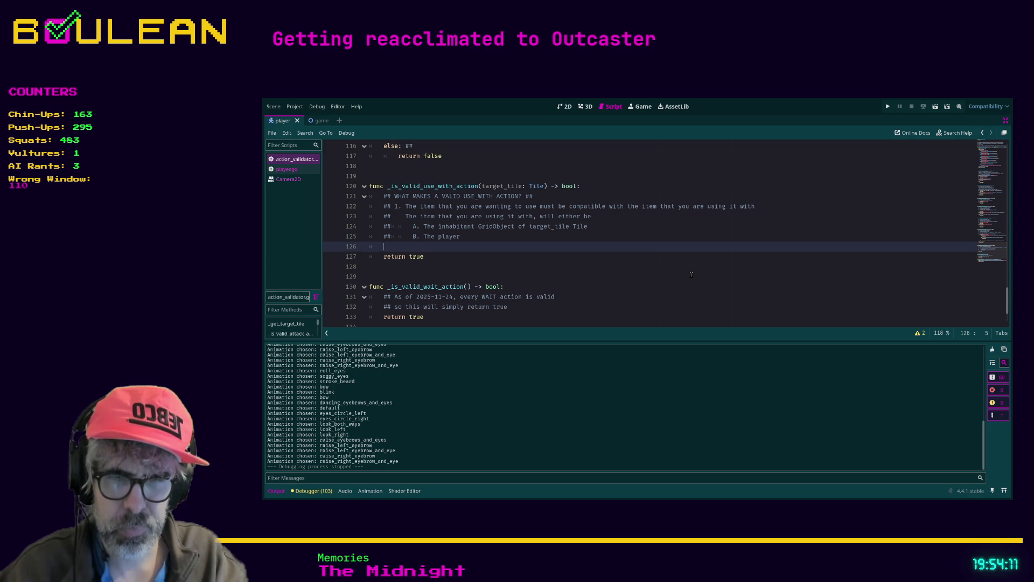
text(##)
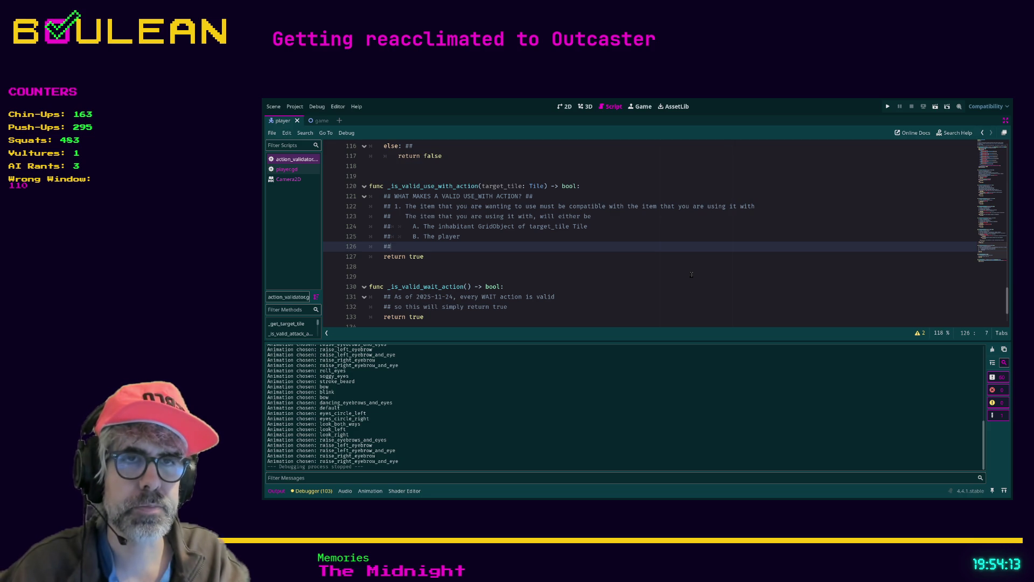
text(##)
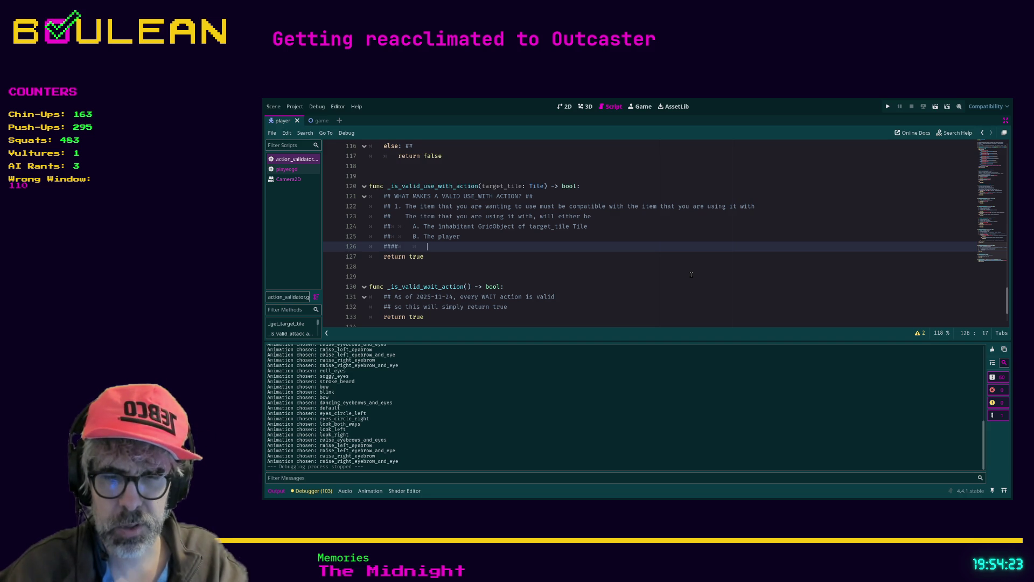
- Write 'Example: using a berry with the player (eats berry)' in the new comment, correcting typos
text(E)
key(BackSpace)
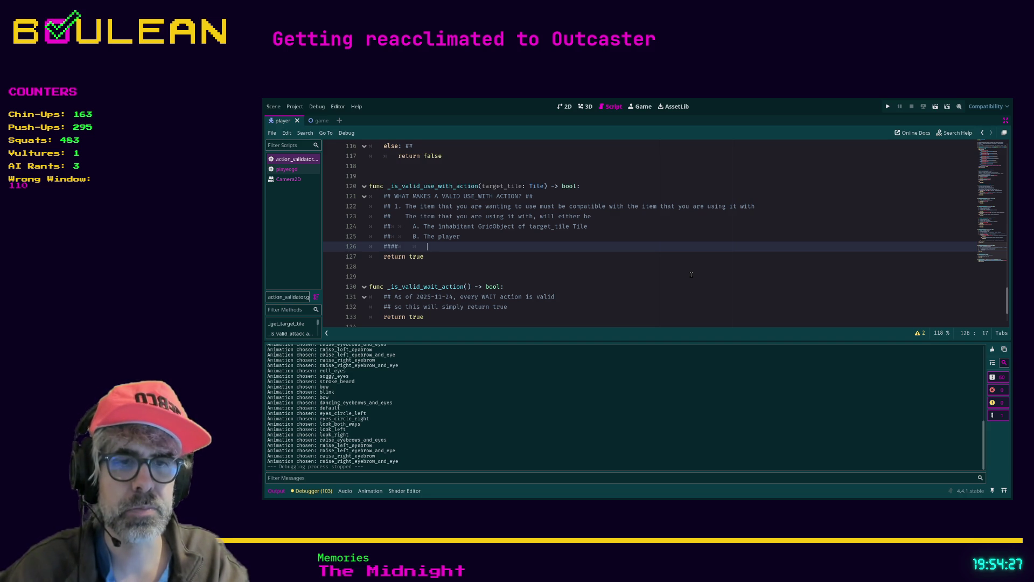
text(Exam0)
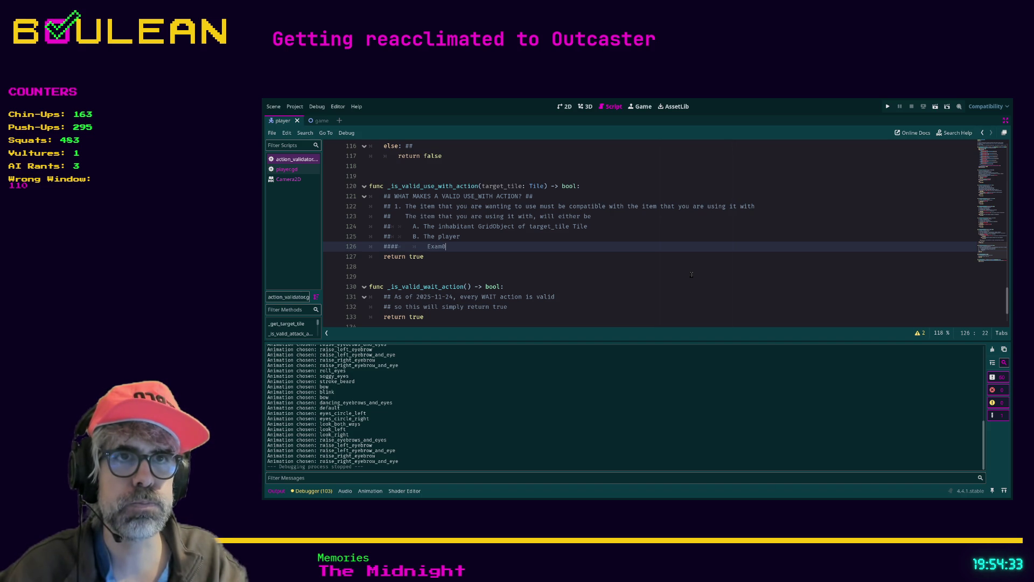
key(BackSpace)
text(ple)
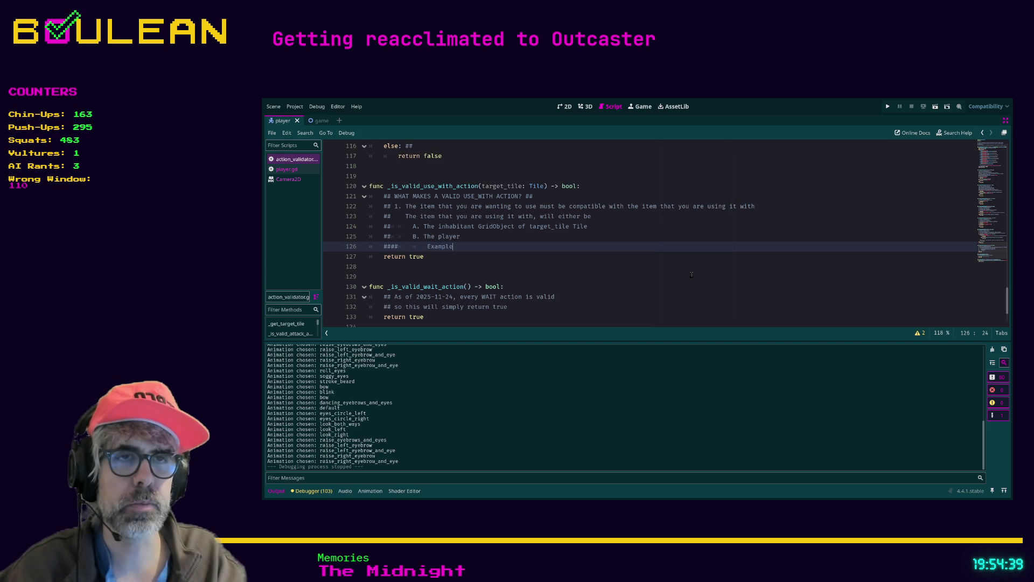
text(P)
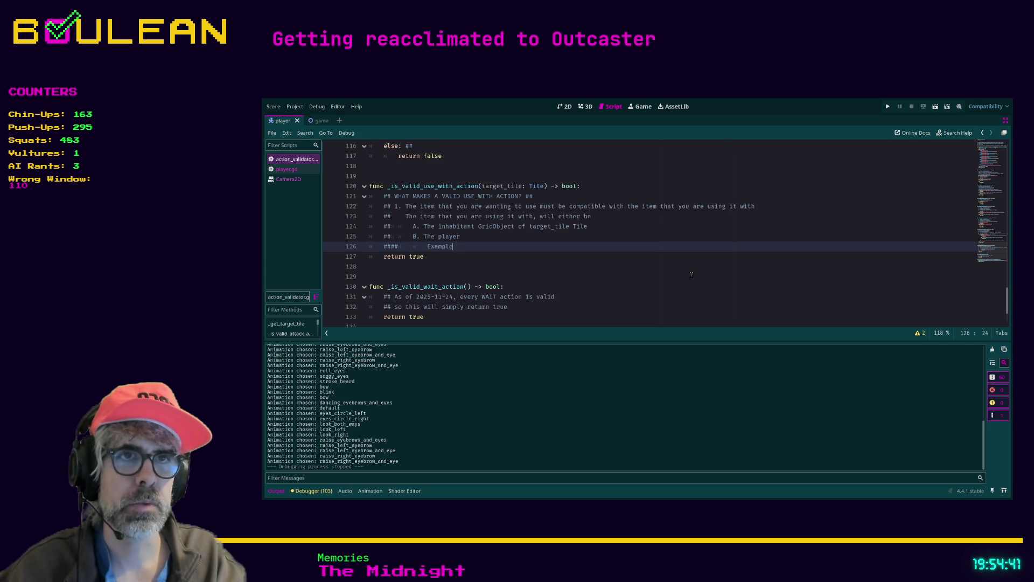
text(:)
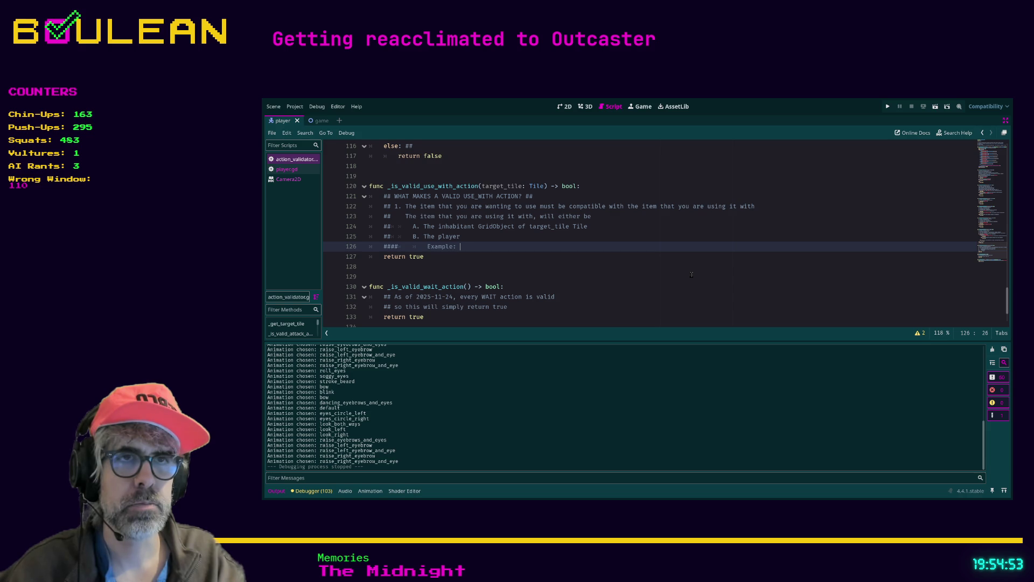
text(x)
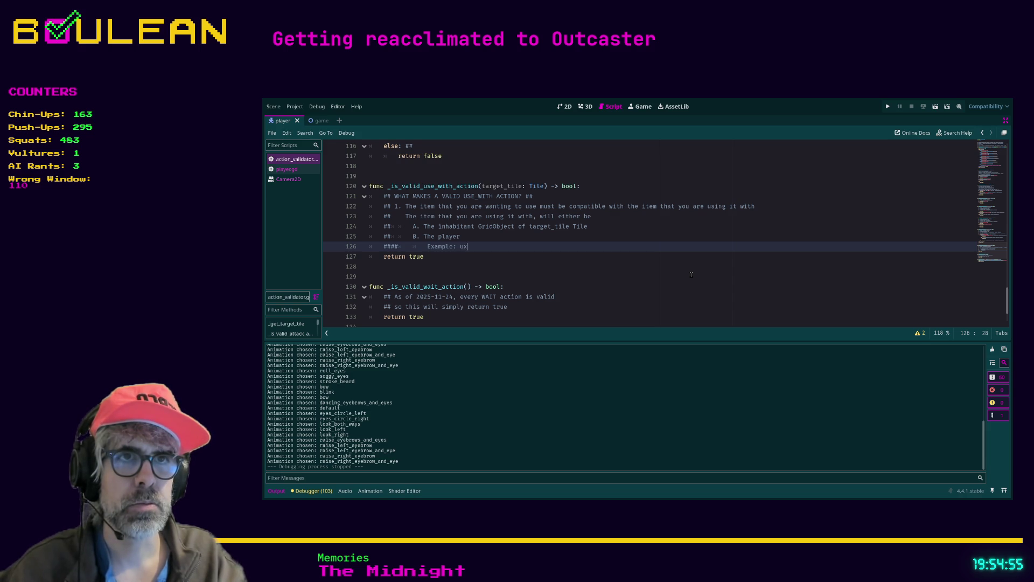
key(BackSpace)
text(sim)
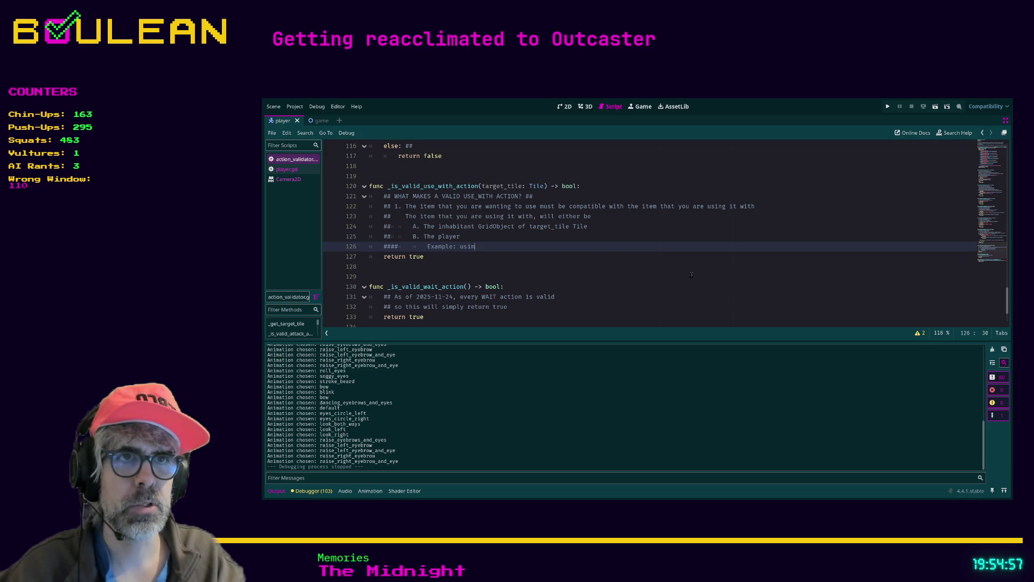
text(ng)
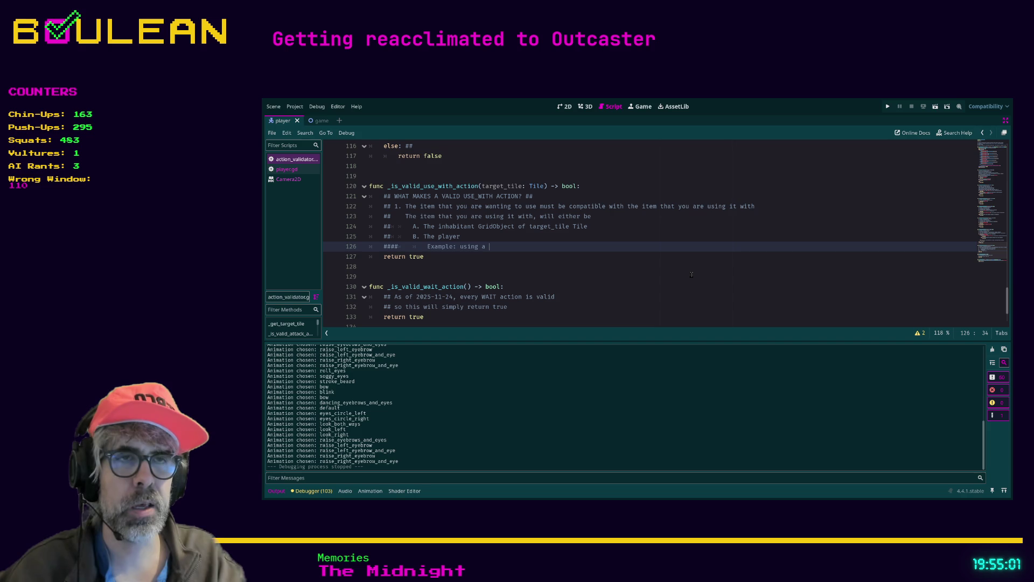
text(a berry)
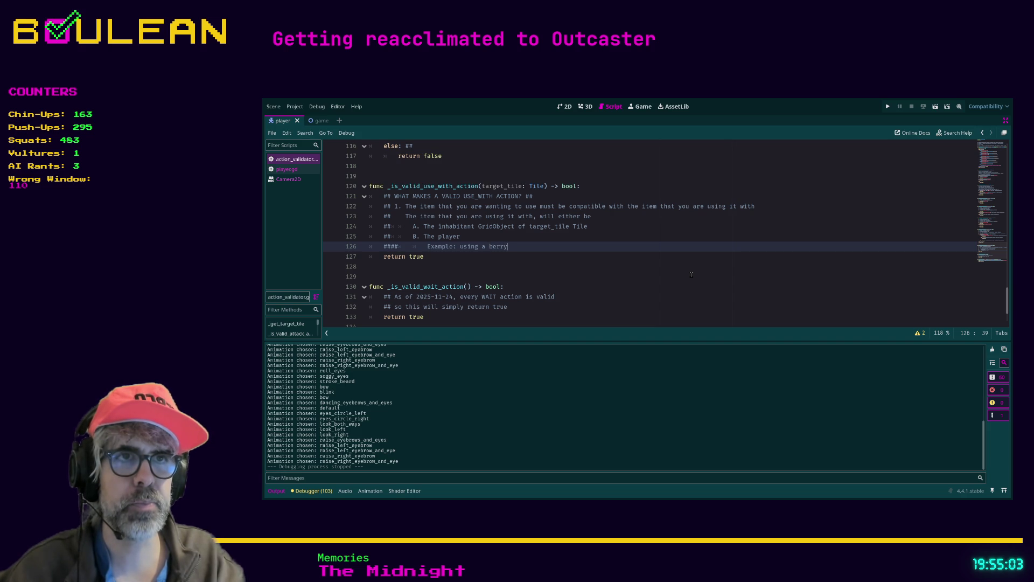
text(wi)
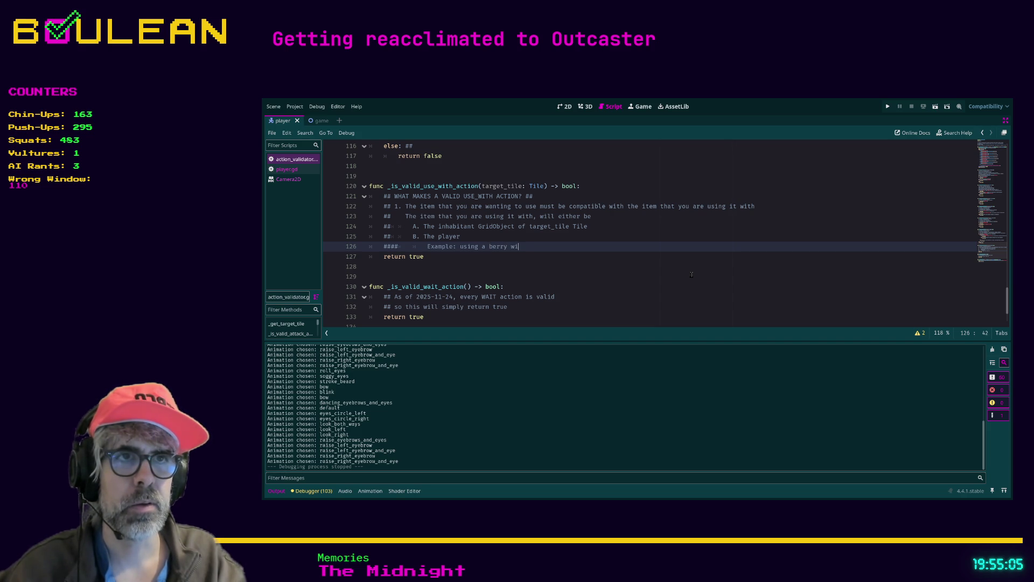
text(th the p)
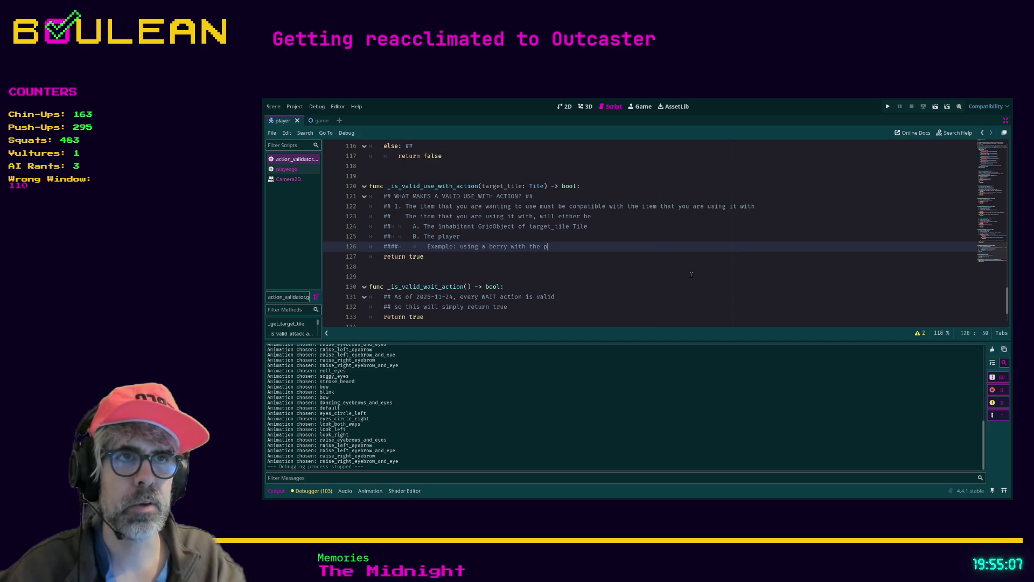
text(ler)
key(BackSpace)
key(BackSpace)
key(BackSpace)
text(er )
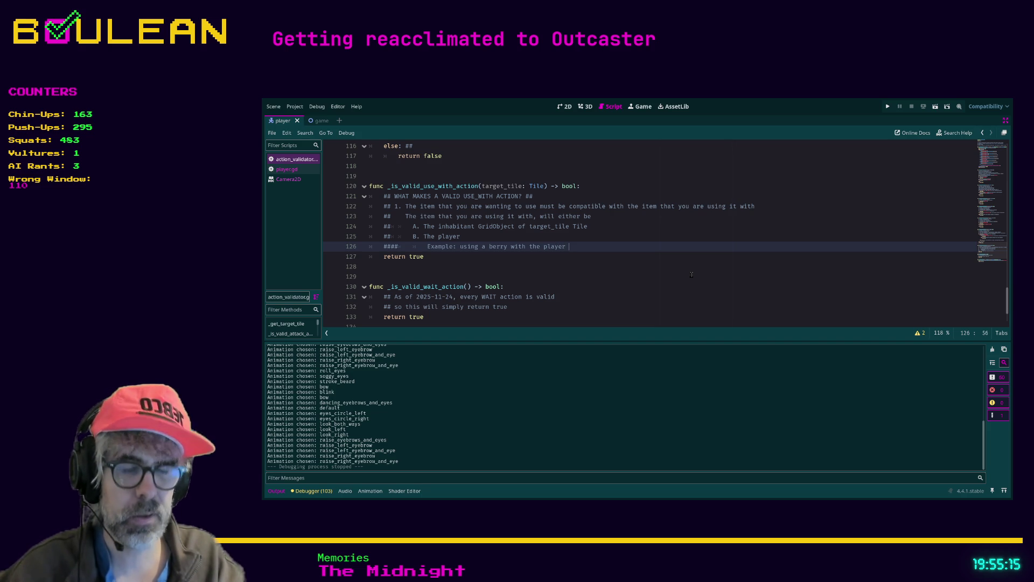
text(O)
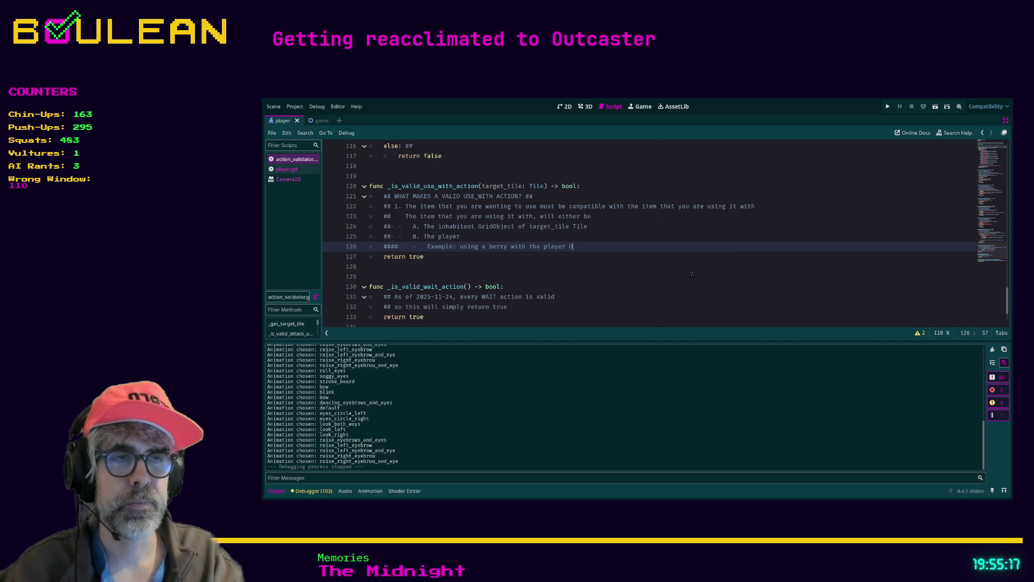
key(BackSpace)
text((eats)
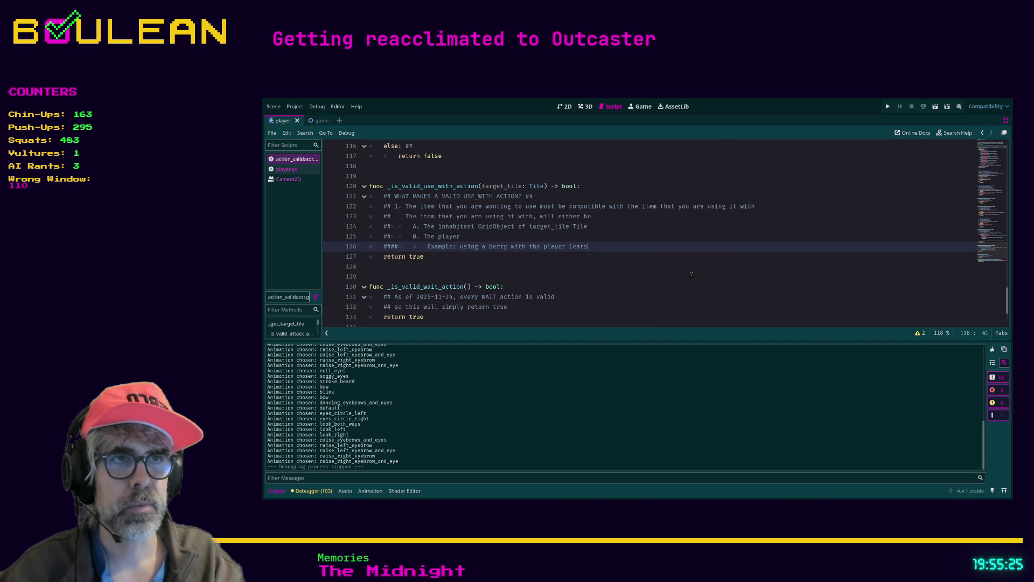
text(berry)
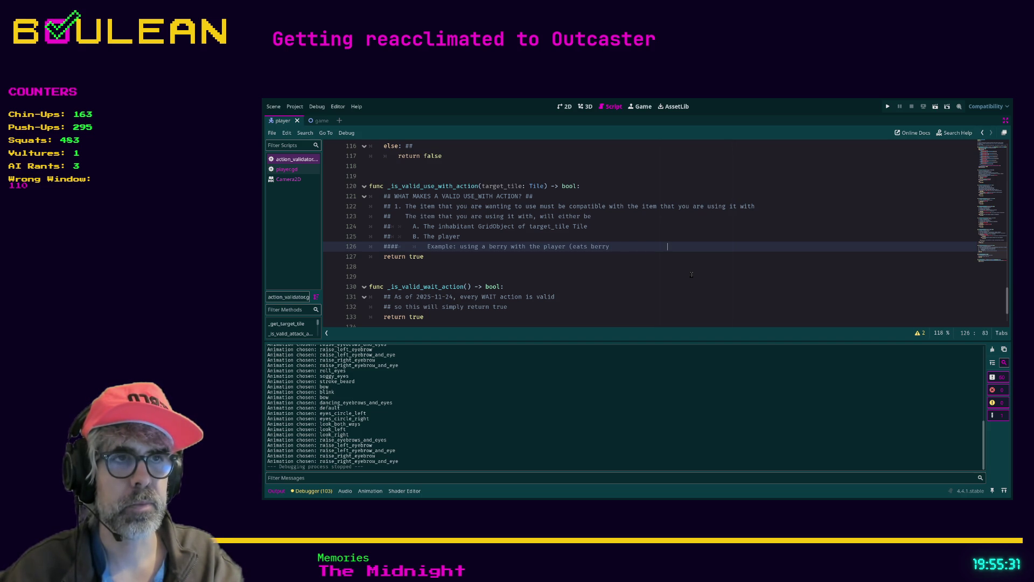
key(BackSpace)
key(BackSpace)
key(BackSpace)
key(BackSpace)
key(BackSpace)
key(BackSpace)
key(BackSpace)
key(BackSpace)
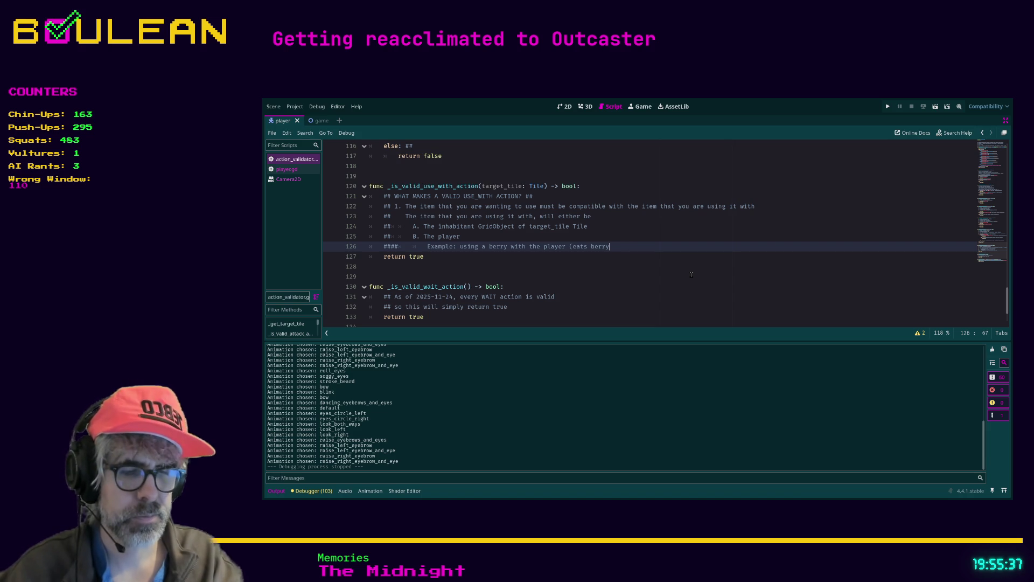
text())
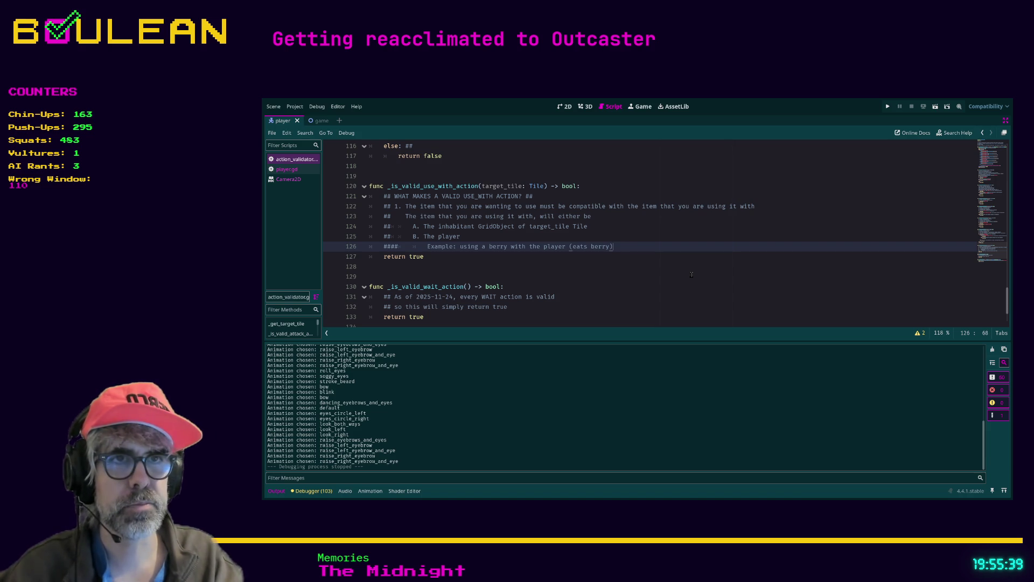